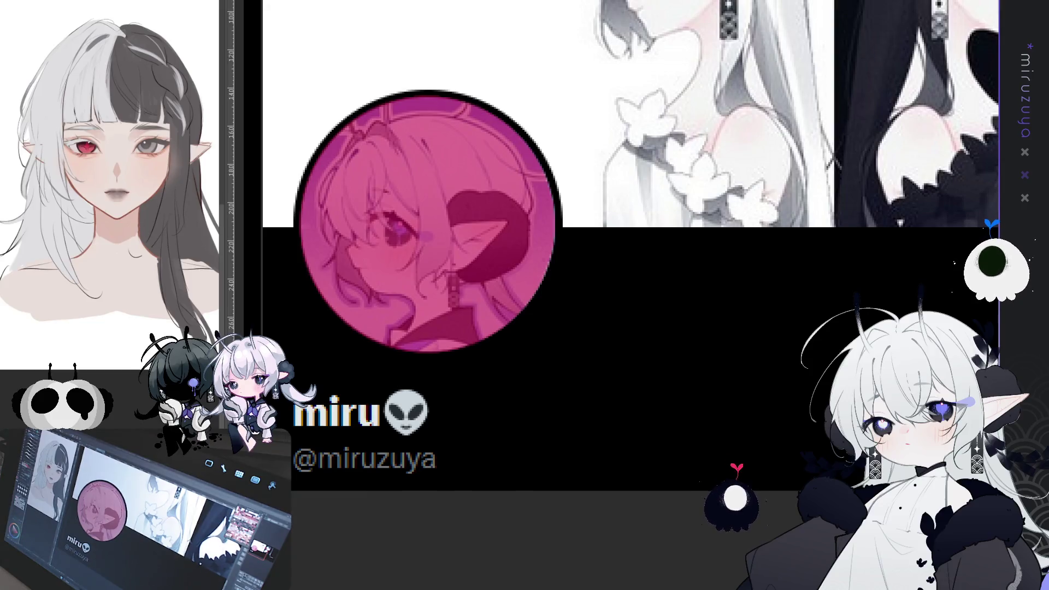
Fill the avatar area with magenta and shrink the pasted portrait onto the avatar circle.
{"action": "key", "text": "alt+BackSpace"}
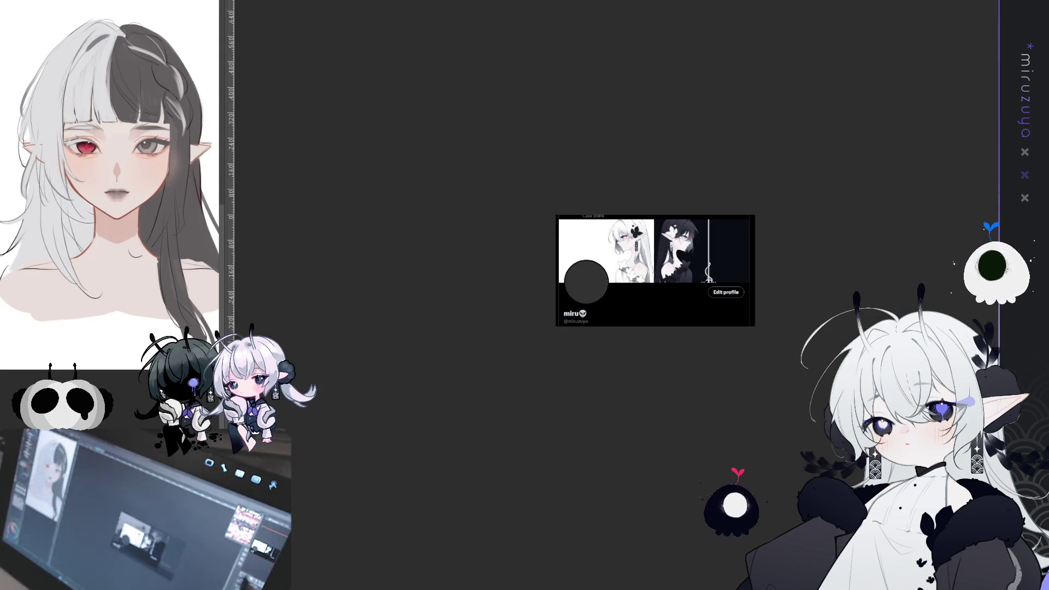
{"action": "key", "text": "ctrl+t"}
{"action": "mouse_move", "coordinate": [701, 216]}
{"action": "left_mouse_down"}
{"action": "mouse_move", "coordinate": [704, 363]}
{"action": "mouse_move", "coordinate": [606, 267]}
{"action": "left_mouse_up"}
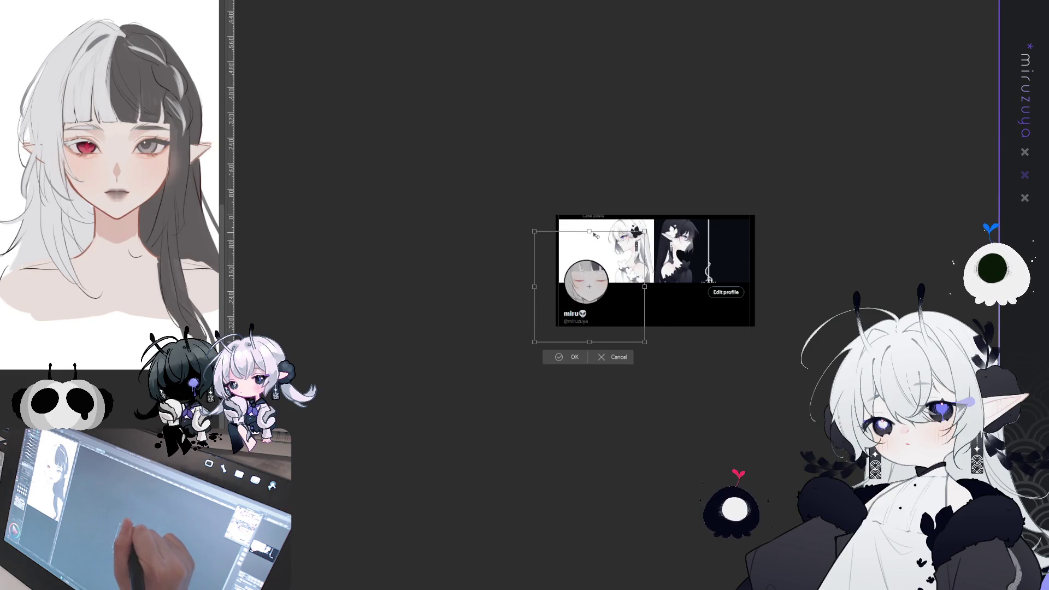
{"action": "left_click_drag", "start_coordinate": [534, 233], "coordinate": [582, 283]}
{"action": "left_click_drag", "start_coordinate": [629, 316], "coordinate": [598, 280]}
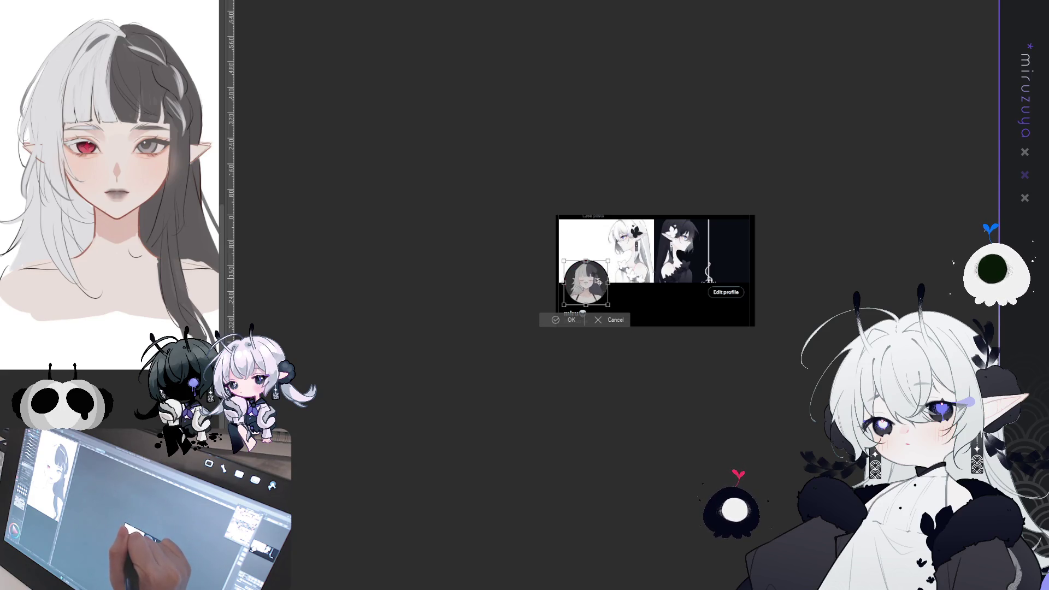
Nudge the portrait into place in the circle, commit the transform, and fit the mock-up in view.
{"action": "scroll", "coordinate": [618, 293], "scroll_direction": "up", "scroll_amount": 5}
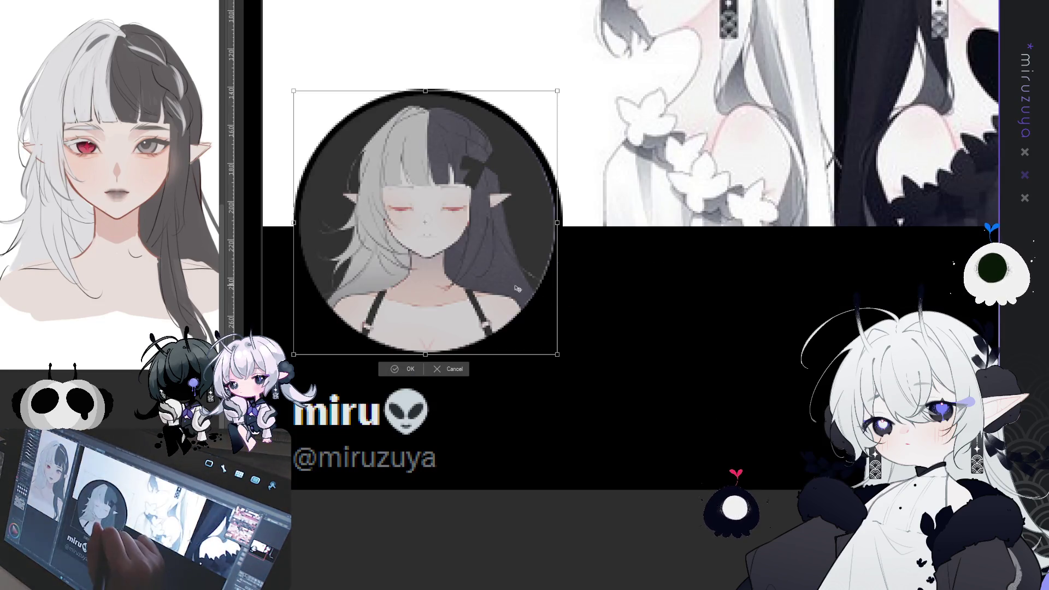
{"action": "left_click_drag", "start_coordinate": [523, 290], "coordinate": [462, 342]}
{"action": "left_click_drag", "start_coordinate": [519, 311], "coordinate": [520, 309]}
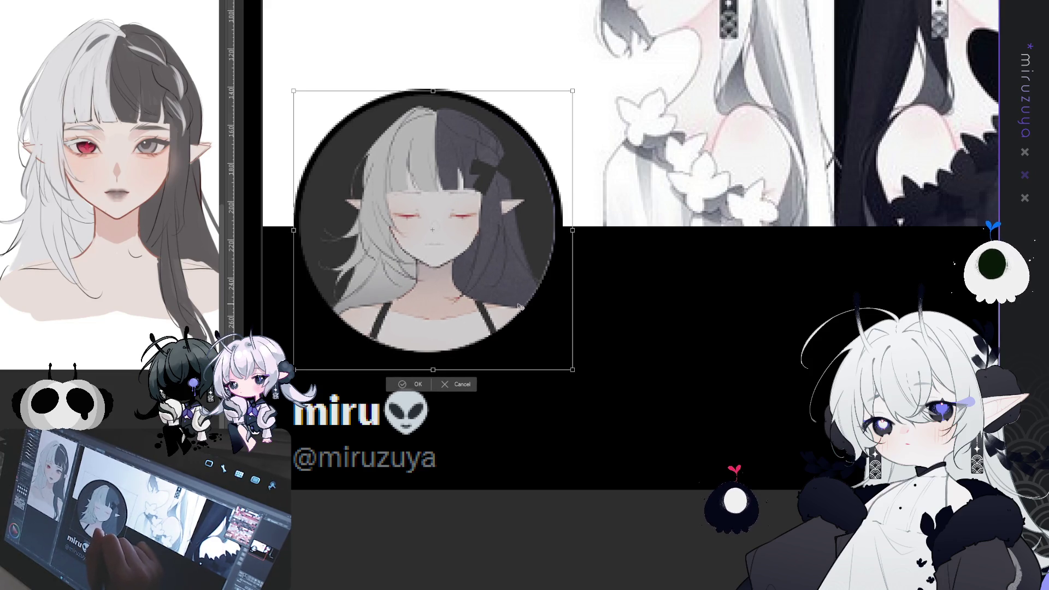
{"action": "left_click", "coordinate": [404, 386]}
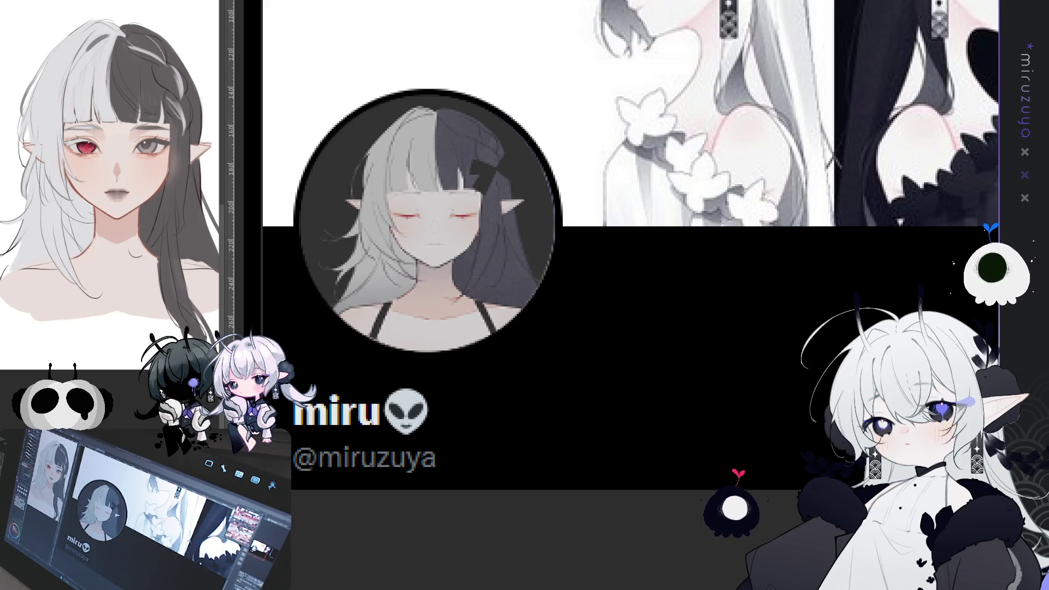
{"action": "key", "text": "ctrl+alt+0"}
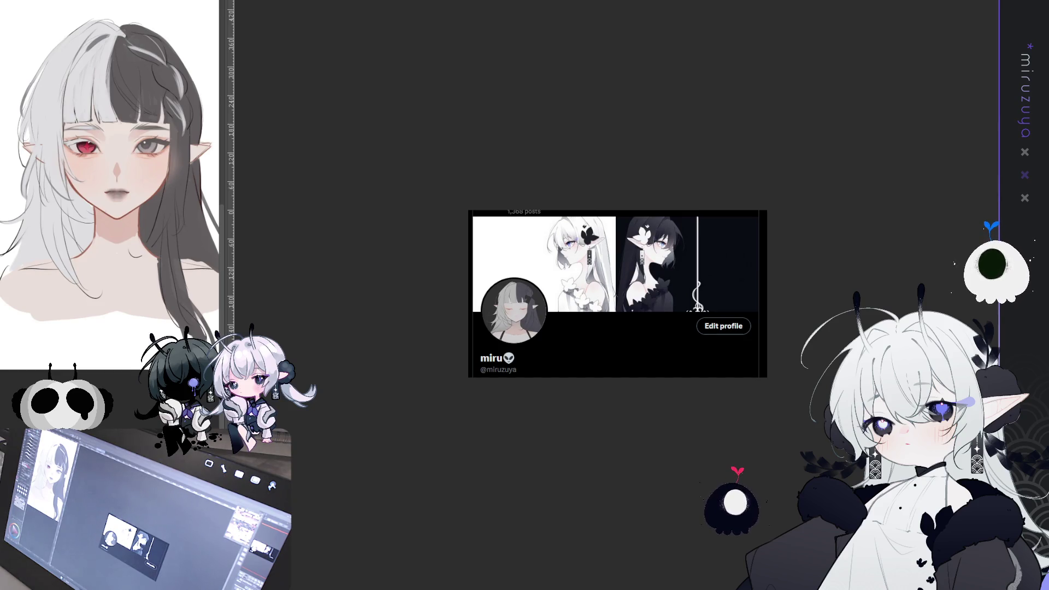
Switch from the profile mock-up to the blank grey banner canvas tab.
{"action": "scroll", "coordinate": [617, 295], "scroll_direction": "up", "scroll_amount": 2}
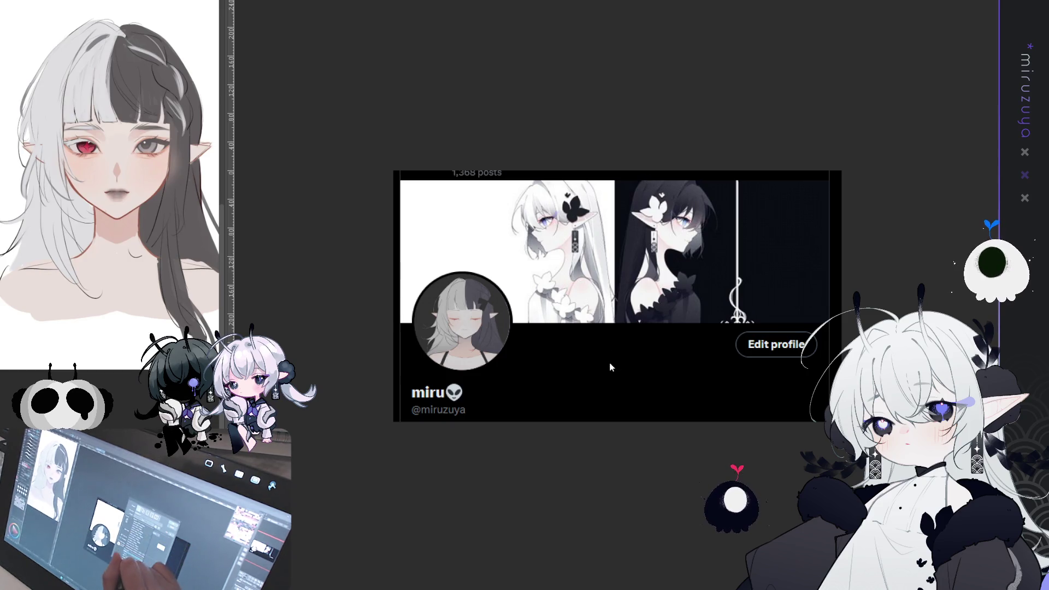
{"action": "key", "text": "ctrl+Tab"}
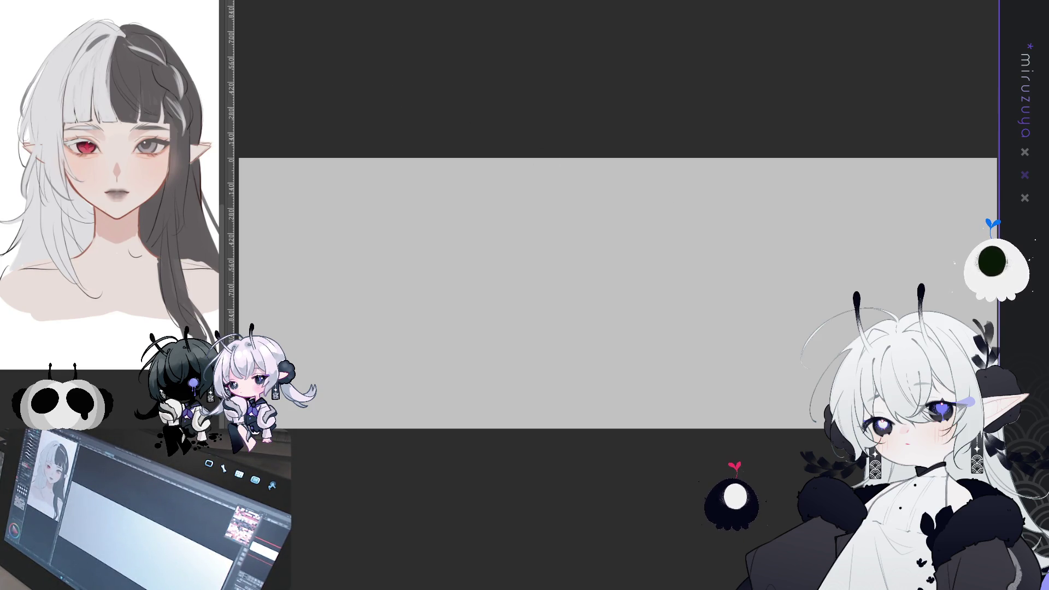
Fill the banner canvas with crimson and shrink the fill into an inset rectangle frame.
{"action": "key", "text": "alt+BackSpace"}
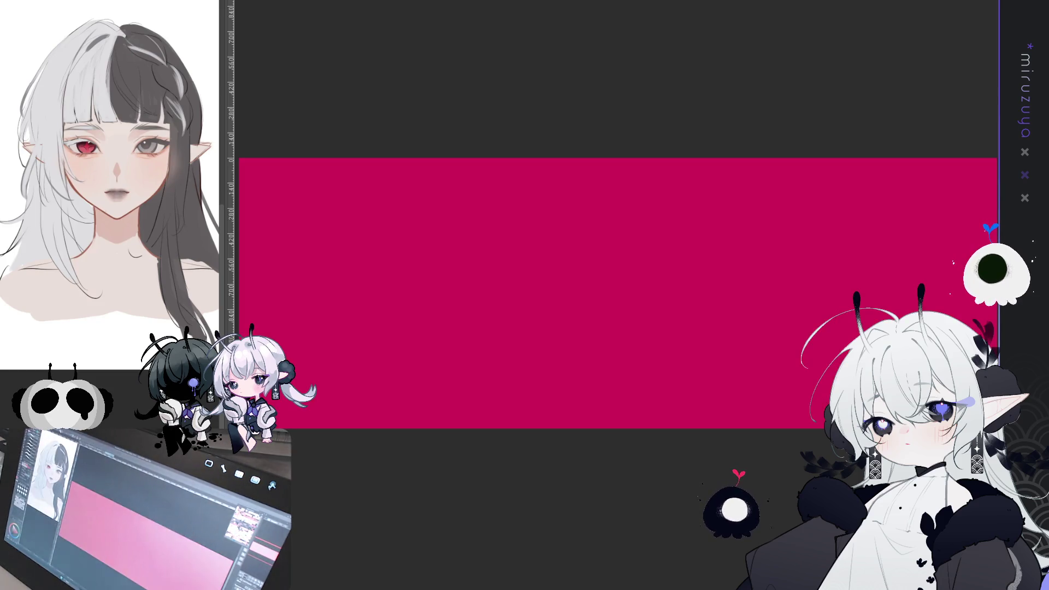
{"action": "key", "text": "ctrl+a"}
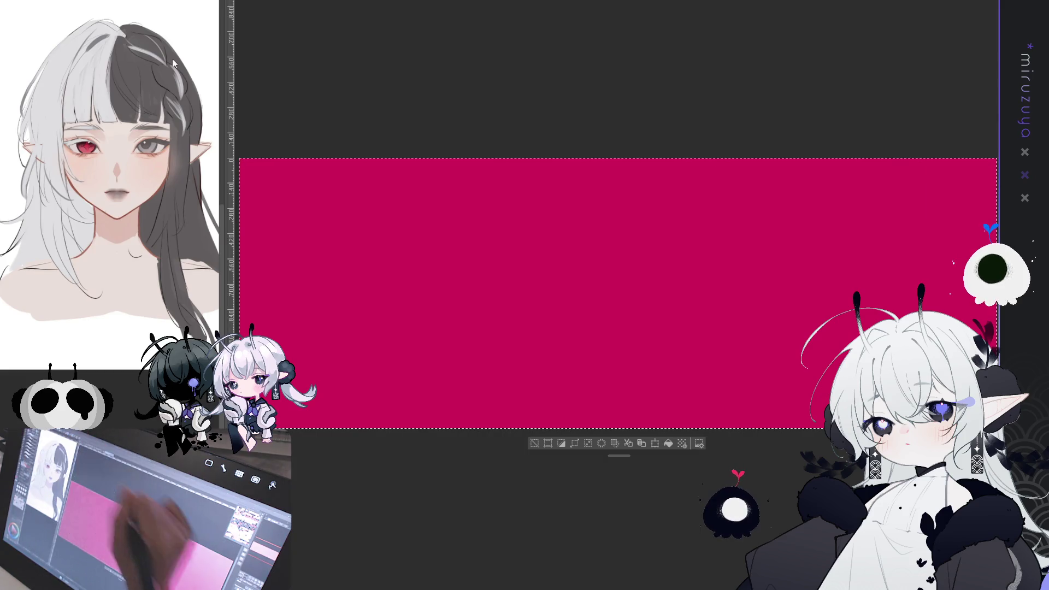
{"action": "key", "text": "ctrl+t"}
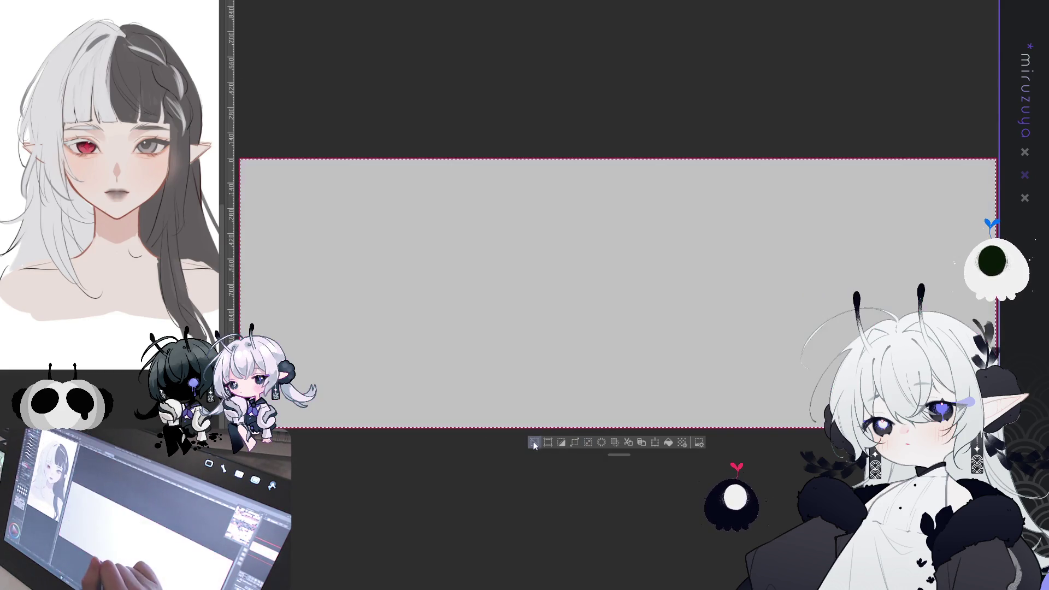
{"action": "mouse_move", "coordinate": [239, 159]}
{"action": "left_mouse_down"}
{"action": "mouse_move", "coordinate": [300, 201]}
{"action": "mouse_move", "coordinate": [324, 200]}
{"action": "left_mouse_up"}
{"action": "left_click_drag", "start_coordinate": [618, 410], "coordinate": [628, 386]}
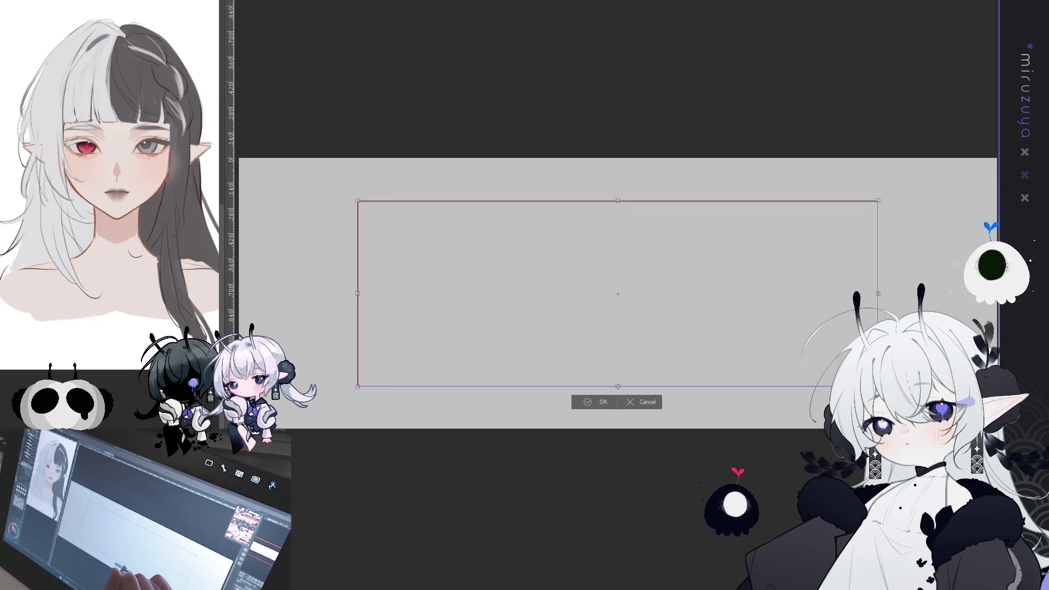
{"action": "left_click", "coordinate": [603, 401]}
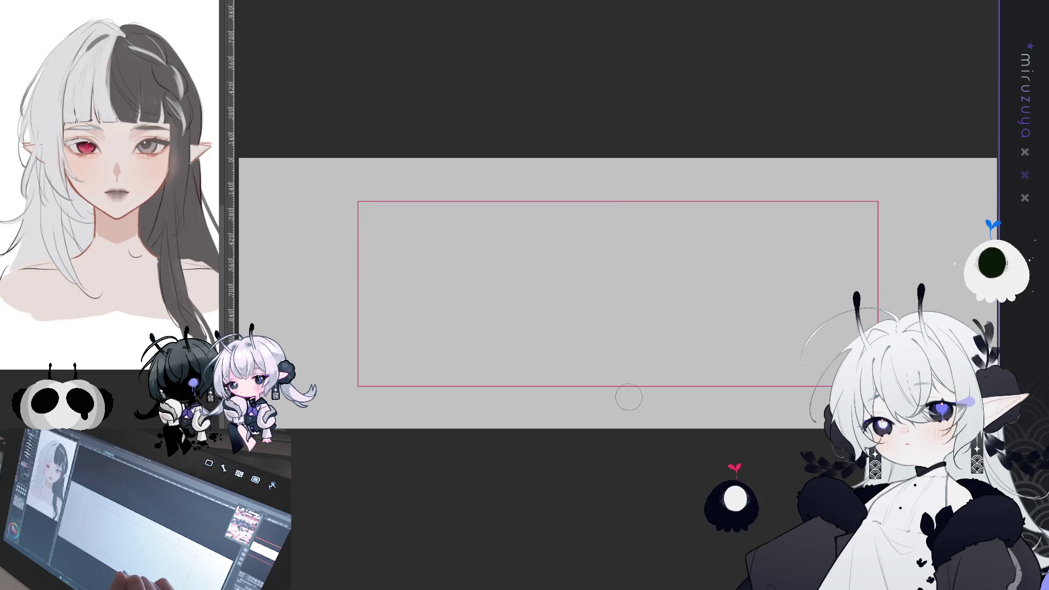
{"action": "key", "text": "ctrl+plus"}
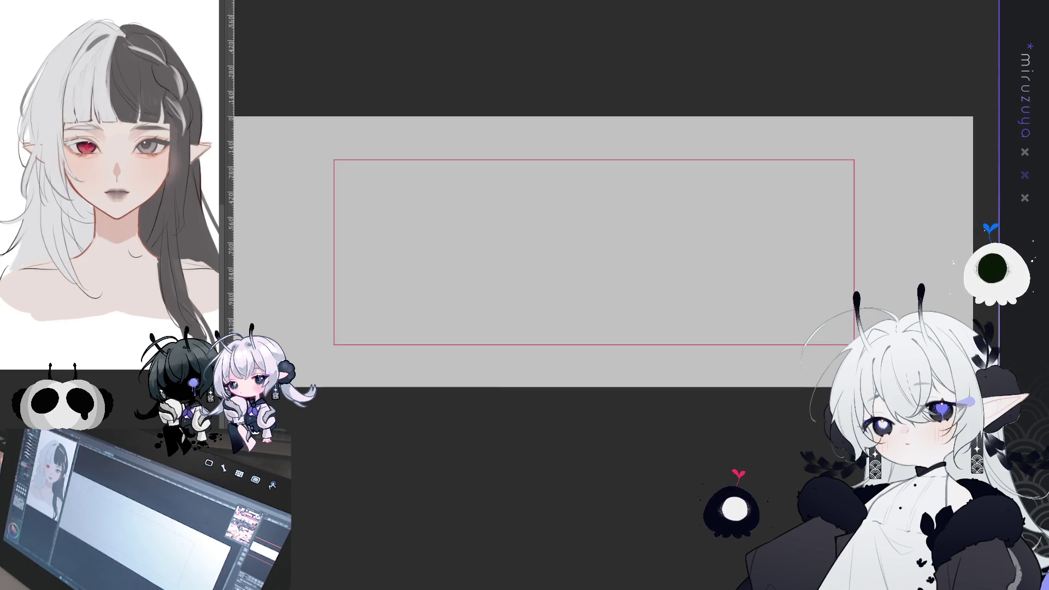
{"action": "key", "text": "ctrl+plus"}
{"action": "left_click_drag", "start_coordinate": [547, 235], "coordinate": [569, 228]}
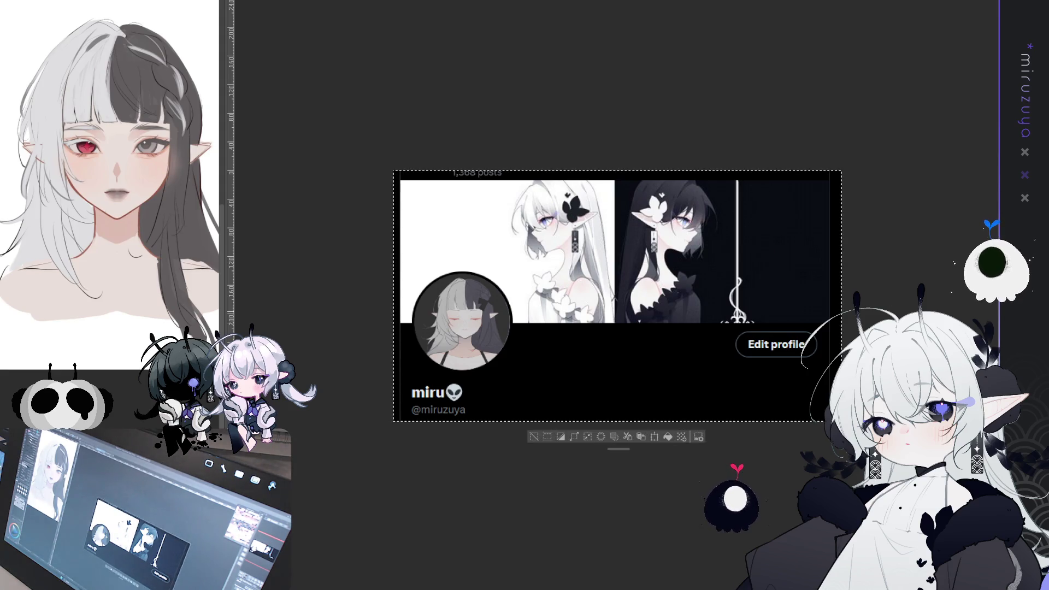
Dab a magenta dot and enlarge it into a large circle over the frame's lower-left.
{"action": "key", "text": "ctrl+Tab"}
{"action": "key", "text": "ctrl+minus"}
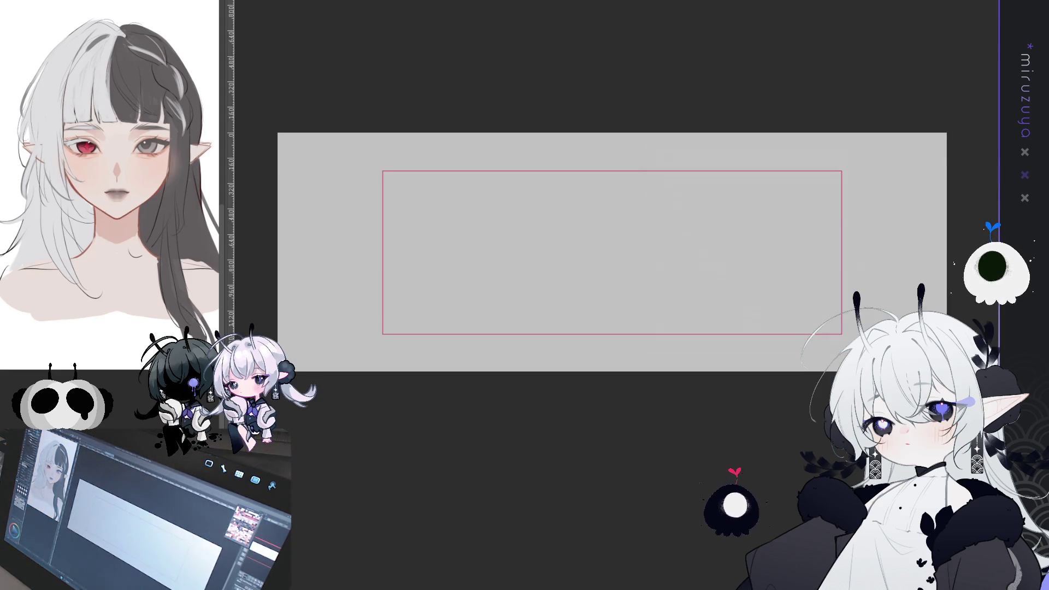
{"action": "left_click", "coordinate": [293, 166]}
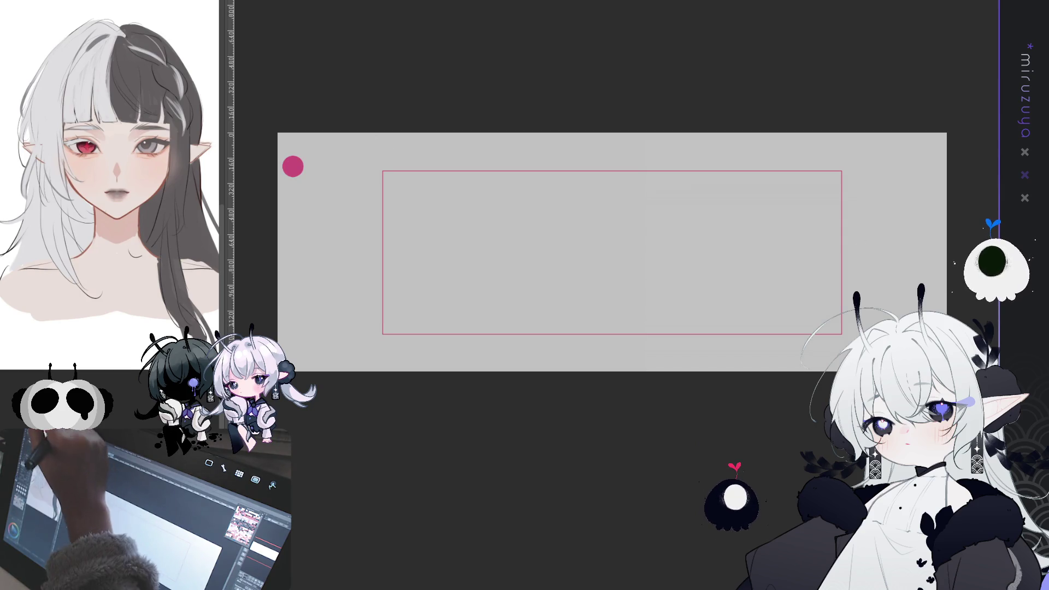
{"action": "key", "text": "ctrl+t"}
{"action": "mouse_move", "coordinate": [304, 177]}
{"action": "left_mouse_down"}
{"action": "mouse_move", "coordinate": [415, 287]}
{"action": "mouse_move", "coordinate": [402, 277]}
{"action": "left_mouse_up"}
{"action": "mouse_move", "coordinate": [369, 208]}
{"action": "left_mouse_down"}
{"action": "mouse_move", "coordinate": [478, 313]}
{"action": "mouse_move", "coordinate": [483, 333]}
{"action": "mouse_move", "coordinate": [496, 315]}
{"action": "mouse_move", "coordinate": [481, 330]}
{"action": "left_mouse_up"}
{"action": "left_click_drag", "start_coordinate": [513, 283], "coordinate": [535, 259]}
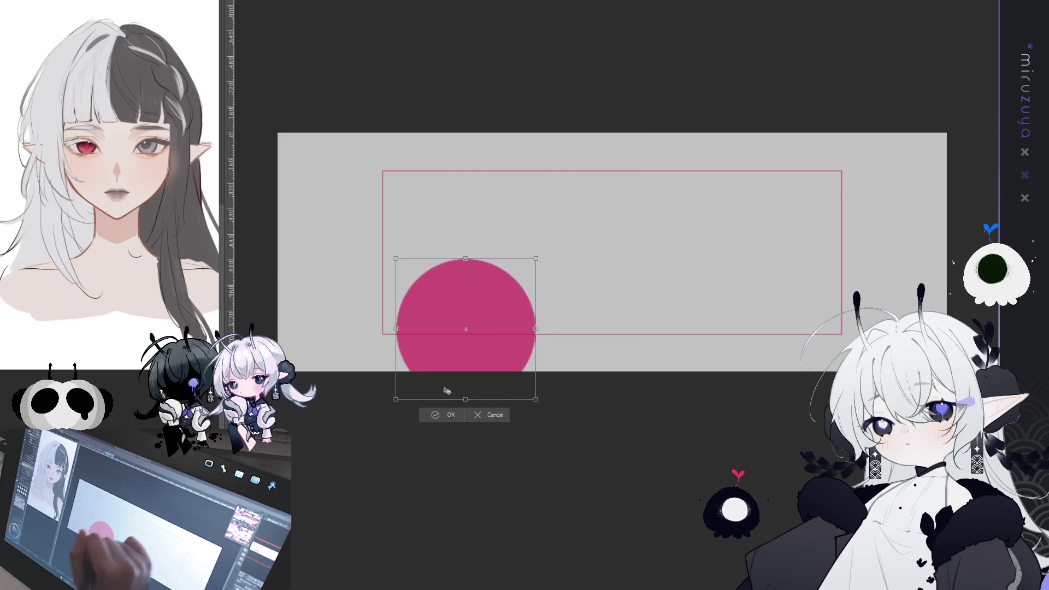
{"action": "left_click", "coordinate": [448, 418]}
Compare against the profile mock-up and nudge the magenta circle slightly up and right.
{"action": "key", "text": "ctrl+Tab"}
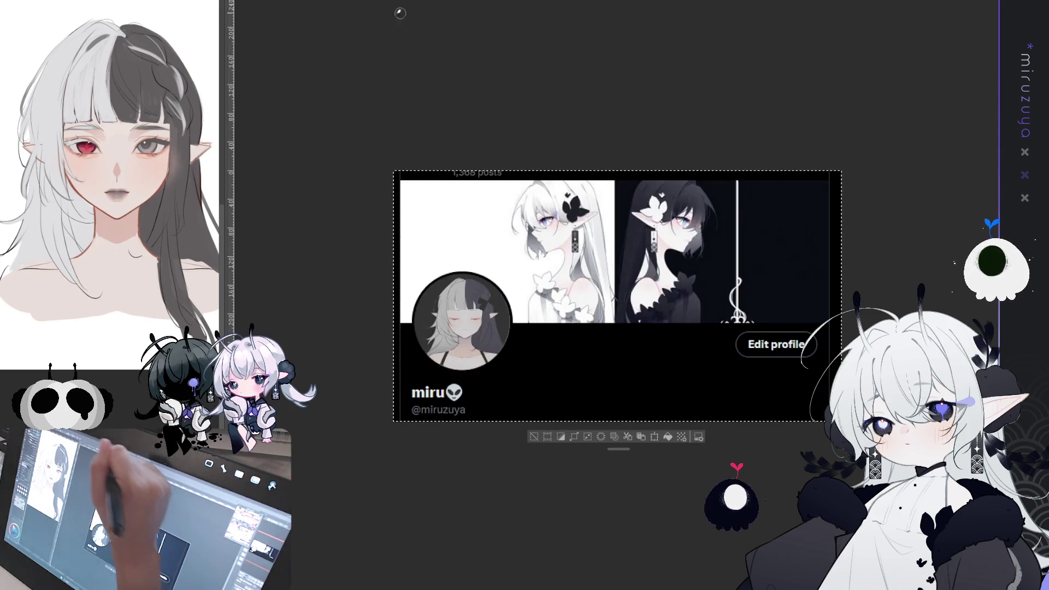
{"action": "key", "text": "ctrl+Tab"}
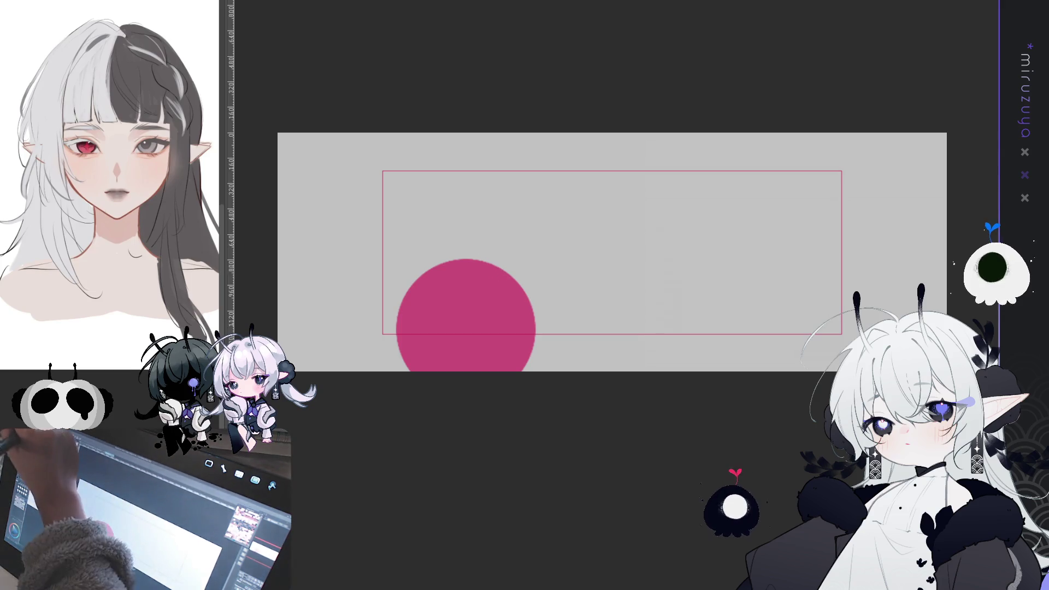
{"action": "left_click_drag", "start_coordinate": [564, 304], "coordinate": [566, 297]}
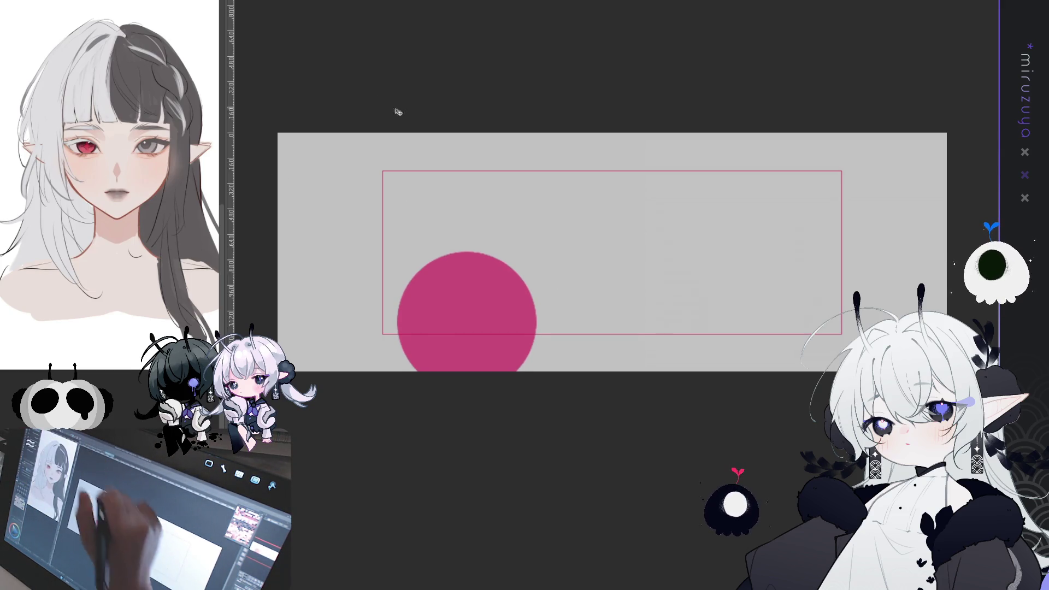
{"action": "key", "text": "ctrl+Tab"}
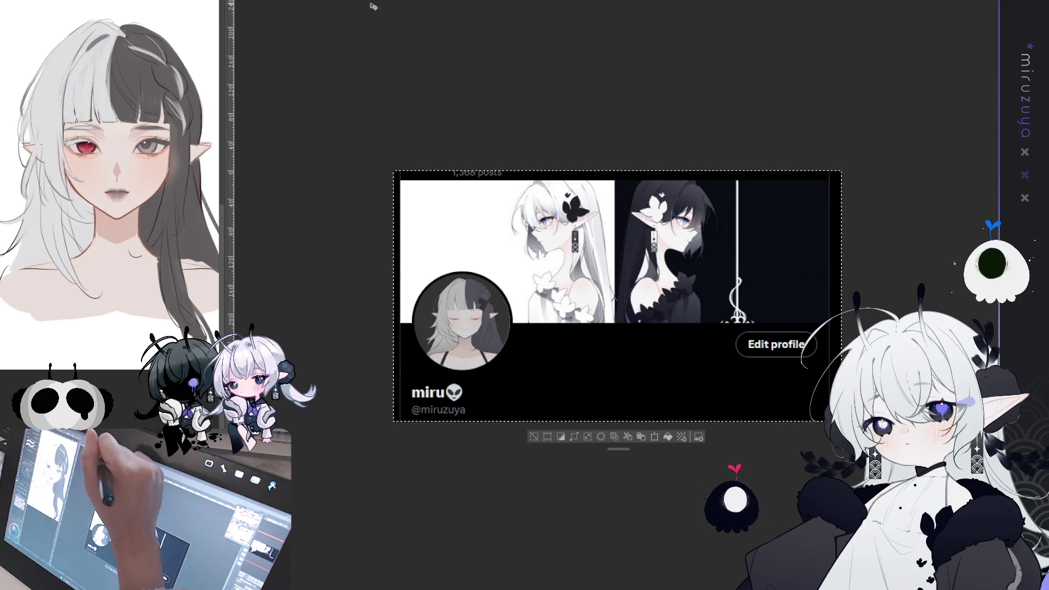
{"action": "key", "text": "ctrl+Tab"}
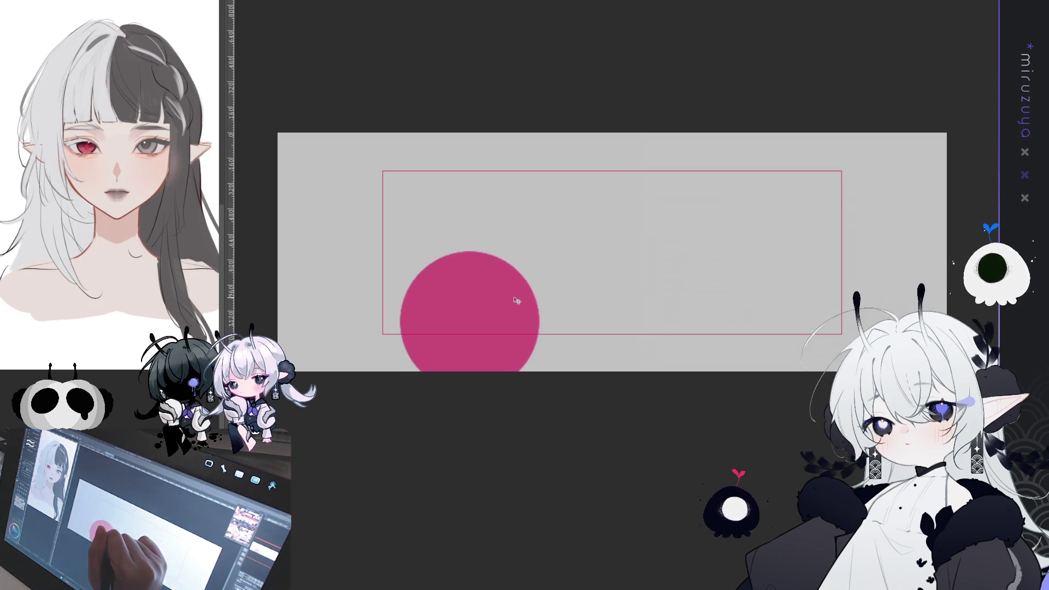
{"action": "key", "text": "ctrl+plus"}
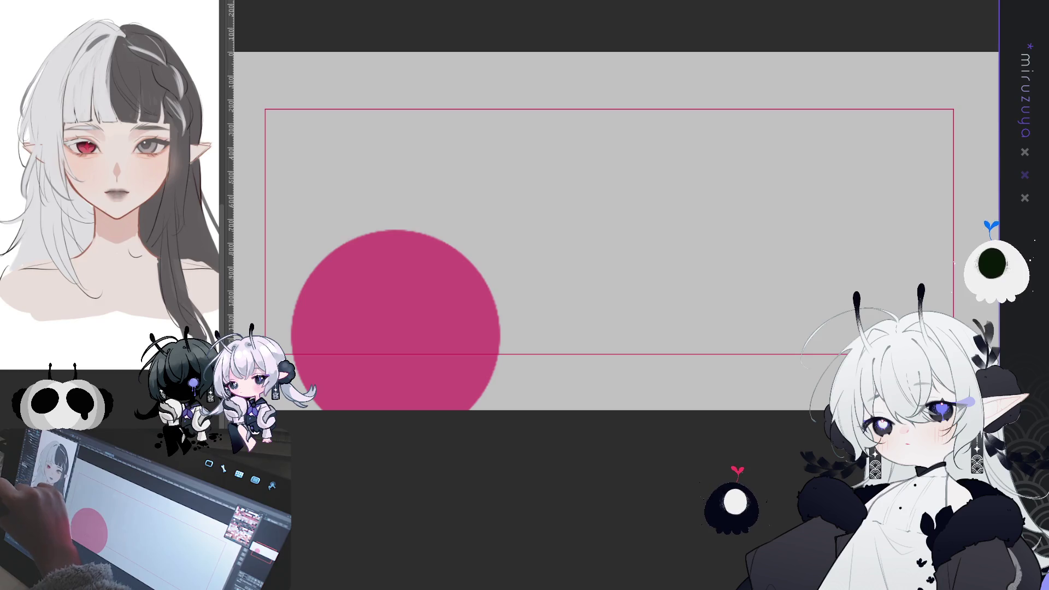
{"action": "left_click_drag", "start_coordinate": [669, 268], "coordinate": [664, 284]}
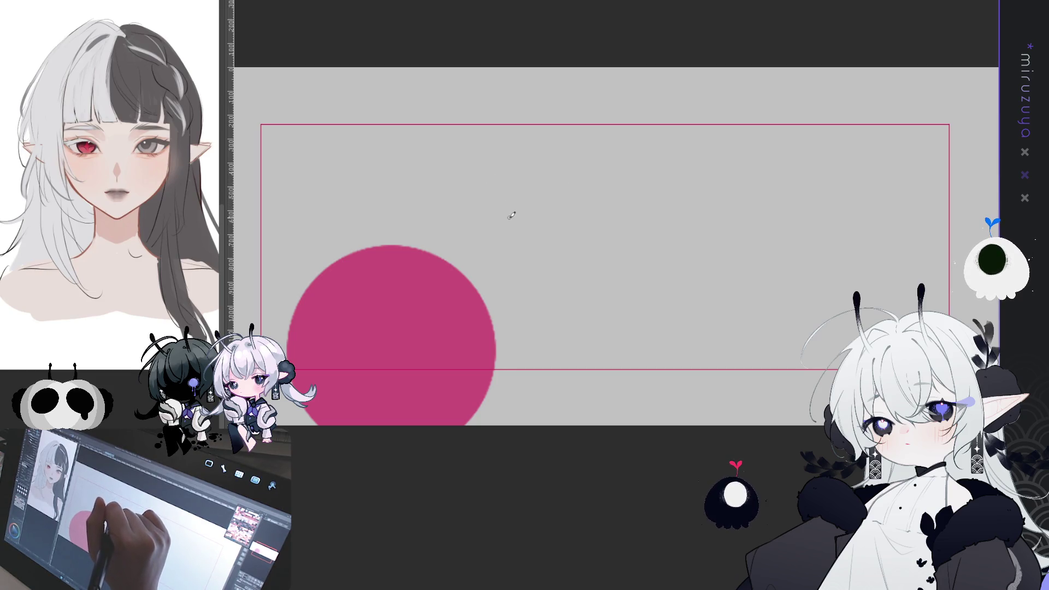
{"action": "left_click_drag", "start_coordinate": [528, 163], "coordinate": [571, 221]}
{"action": "key", "text": "ctrl+z"}
Sketch a round head circle with a diagonal guide stroke, then move it up and left.
{"action": "mouse_move", "coordinate": [546, 143]}
{"action": "left_mouse_down"}
{"action": "mouse_move", "coordinate": [596, 215]}
{"action": "mouse_move", "coordinate": [491, 214]}
{"action": "left_mouse_up"}
{"action": "key", "text": "ctrl+z"}
{"action": "mouse_move", "coordinate": [534, 155]}
{"action": "left_mouse_down"}
{"action": "mouse_move", "coordinate": [534, 273]}
{"action": "mouse_move", "coordinate": [522, 145]}
{"action": "mouse_move", "coordinate": [542, 276]}
{"action": "mouse_move", "coordinate": [484, 157]}
{"action": "mouse_move", "coordinate": [581, 241]}
{"action": "left_mouse_up"}
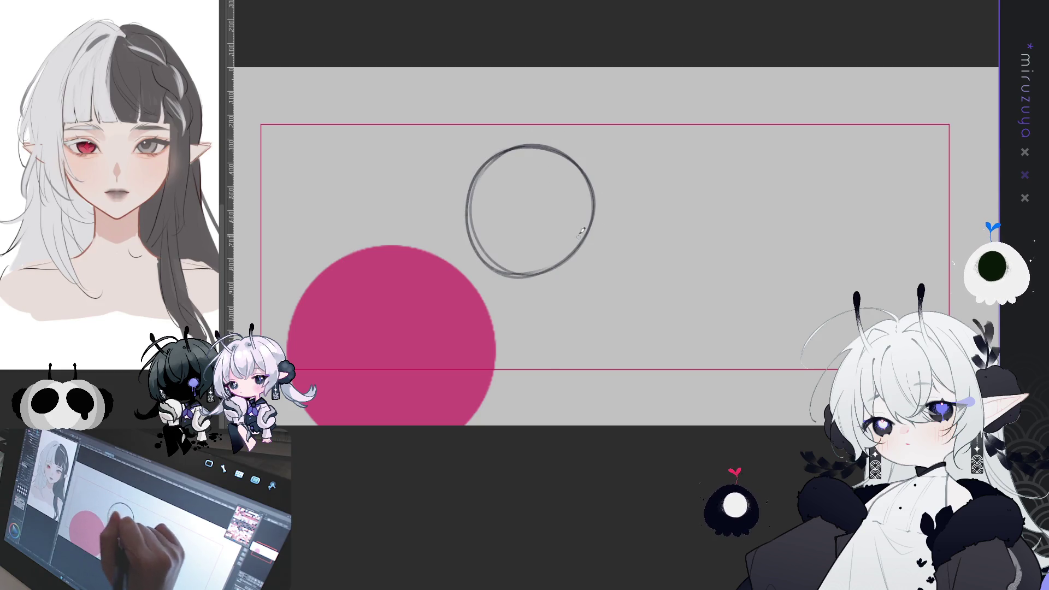
{"action": "left_click_drag", "start_coordinate": [486, 209], "coordinate": [538, 293]}
{"action": "key", "text": "ctrl+z"}
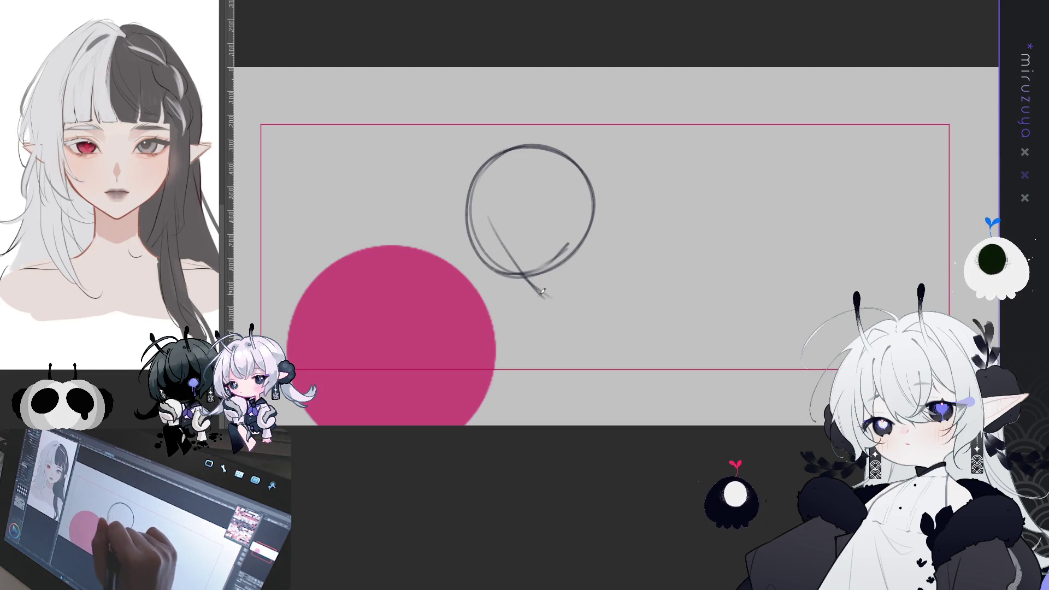
{"action": "left_click_drag", "start_coordinate": [577, 186], "coordinate": [612, 249]}
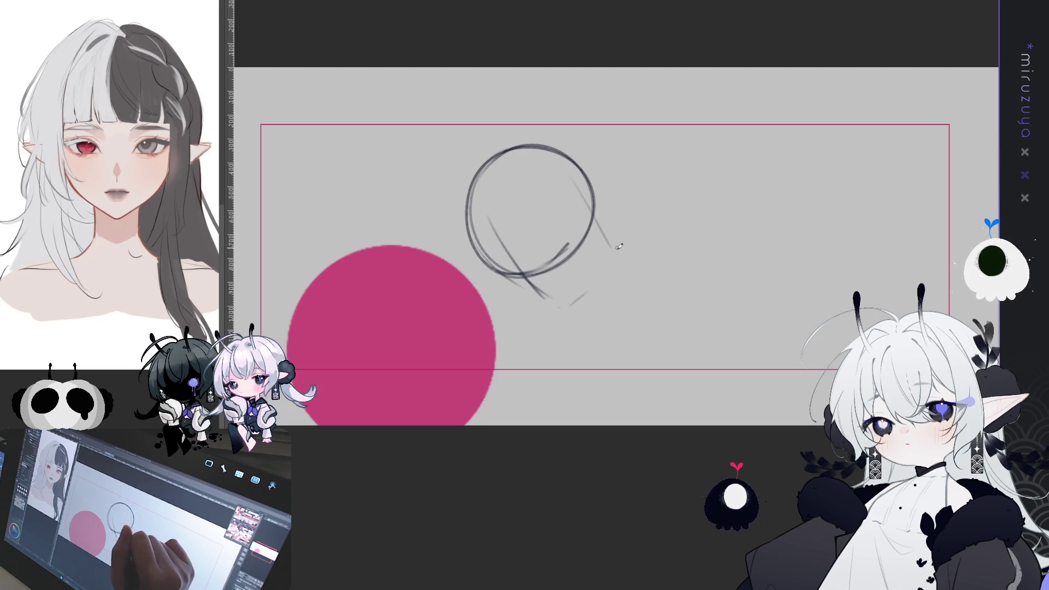
{"action": "left_click_drag", "start_coordinate": [568, 187], "coordinate": [523, 166]}
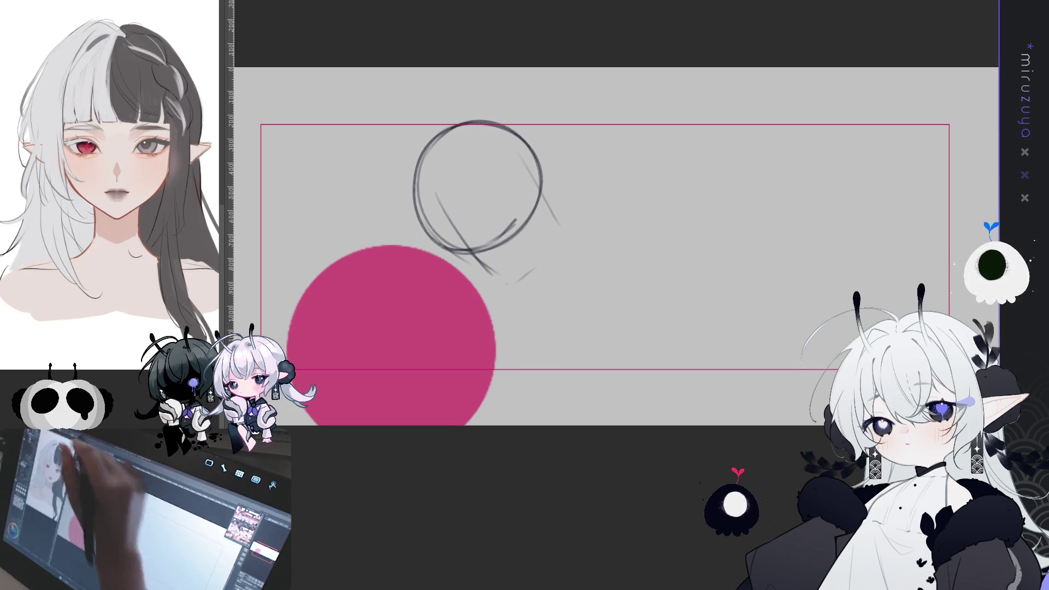
Draw the long back and shoulder curve, two arm lines, and the chin and neck strokes.
{"action": "left_click_drag", "start_coordinate": [316, 274], "coordinate": [389, 249]}
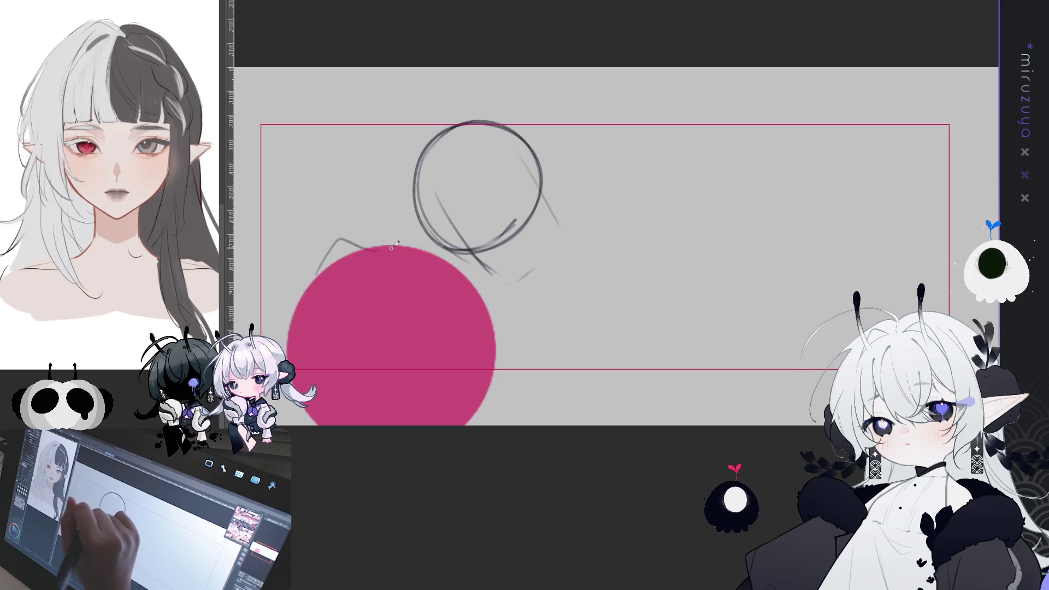
{"action": "key", "text": "ctrl+z"}
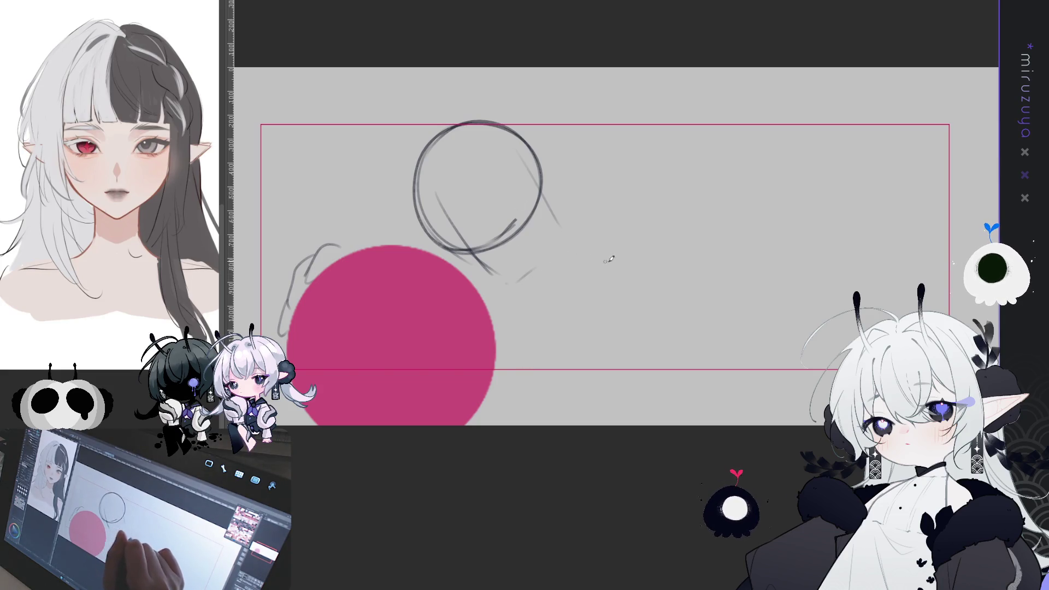
{"action": "left_click_drag", "start_coordinate": [733, 287], "coordinate": [596, 220]}
{"action": "key", "text": "ctrl+z"}
{"action": "mouse_move", "coordinate": [737, 284]}
{"action": "left_mouse_down"}
{"action": "mouse_move", "coordinate": [659, 262]}
{"action": "mouse_move", "coordinate": [548, 268]}
{"action": "mouse_move", "coordinate": [539, 360]}
{"action": "left_mouse_up"}
{"action": "key", "text": "ctrl+z"}
{"action": "left_click_drag", "start_coordinate": [553, 271], "coordinate": [534, 369]}
{"action": "mouse_move", "coordinate": [624, 295]}
{"action": "left_mouse_down"}
{"action": "mouse_move", "coordinate": [604, 314]}
{"action": "mouse_move", "coordinate": [589, 370]}
{"action": "left_mouse_up"}
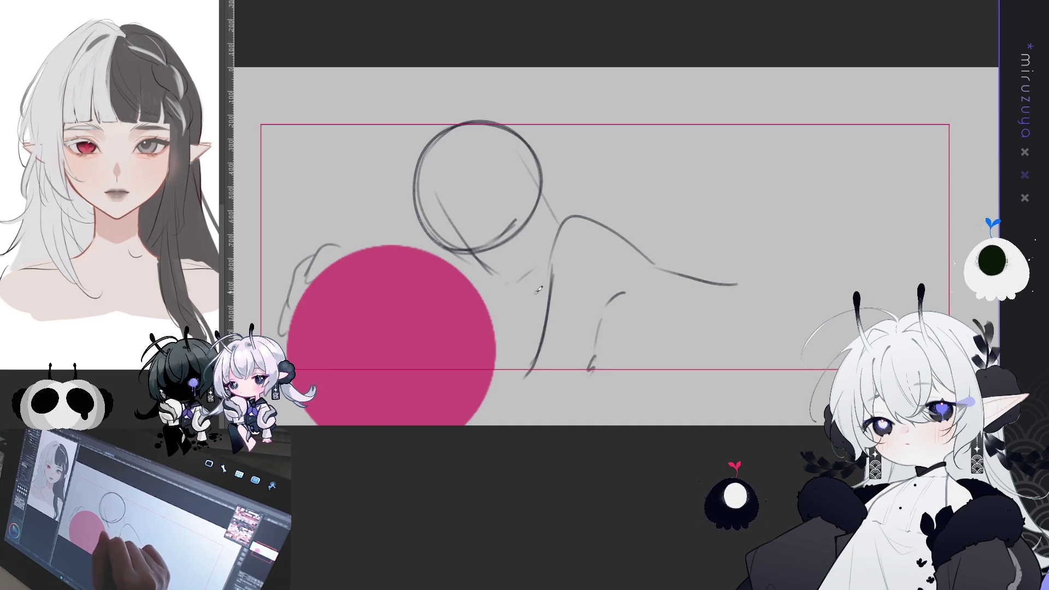
{"action": "left_click_drag", "start_coordinate": [514, 278], "coordinate": [491, 291]}
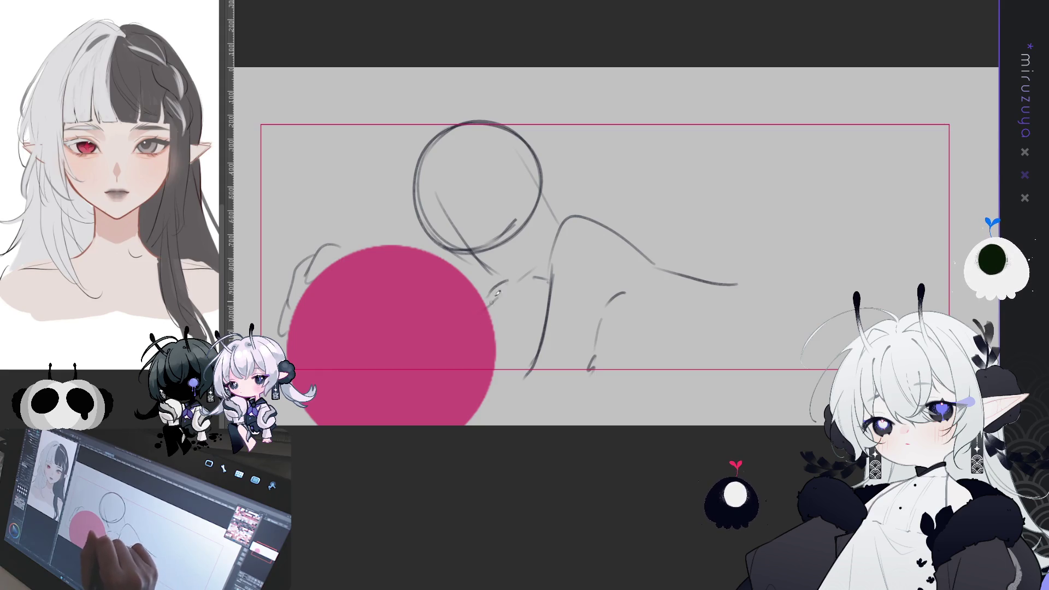
{"action": "left_click_drag", "start_coordinate": [478, 239], "coordinate": [507, 214]}
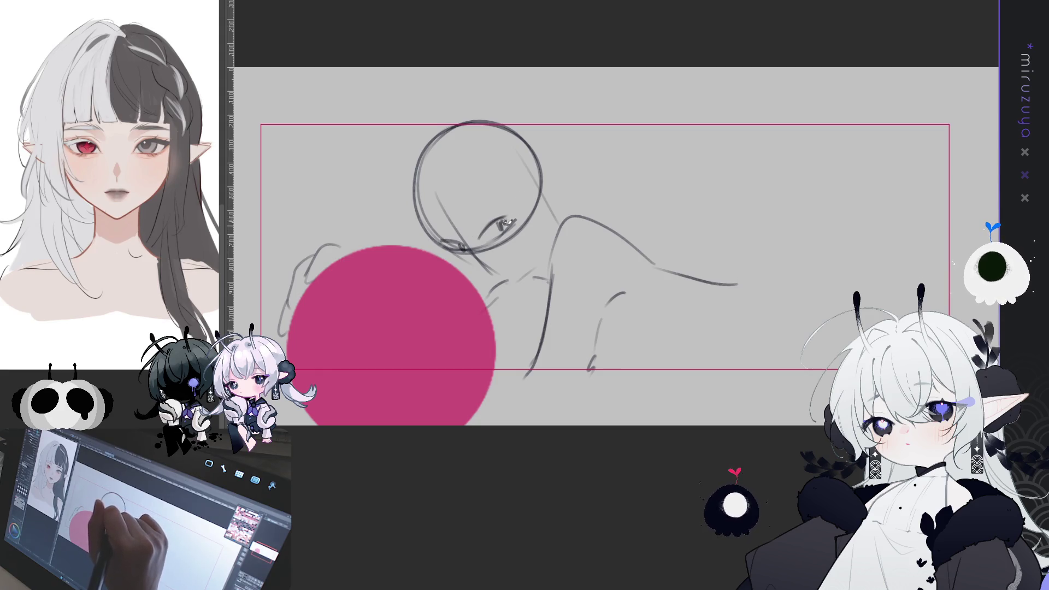
{"action": "mouse_move", "coordinate": [437, 233]}
{"action": "left_mouse_down"}
{"action": "mouse_move", "coordinate": [471, 266]}
{"action": "mouse_move", "coordinate": [505, 274]}
{"action": "left_mouse_up"}
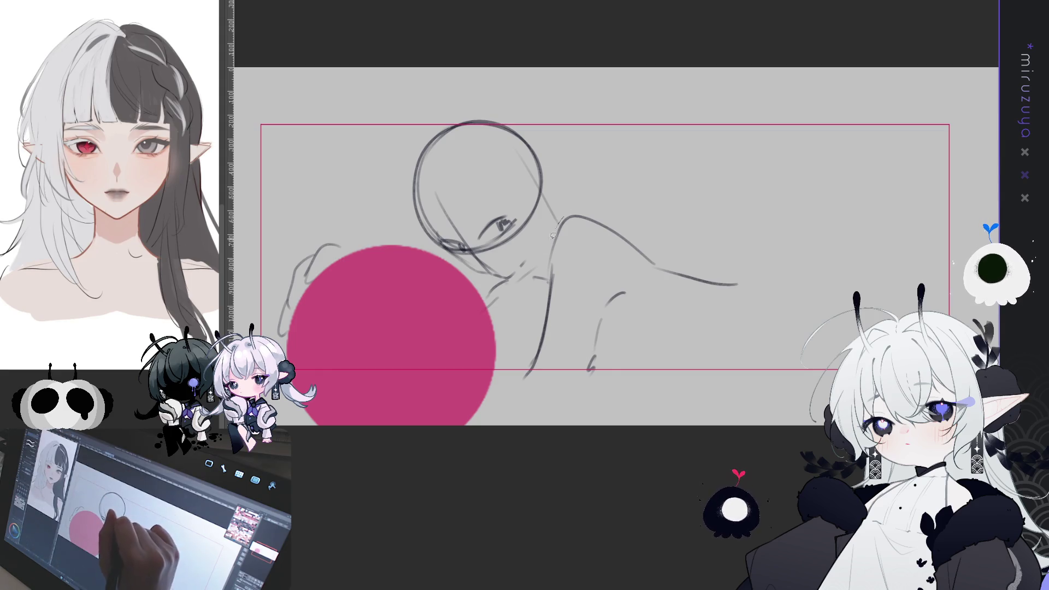
Tilt the selected head slightly counter-clockwise and nudge it down and right.
{"action": "mouse_move", "coordinate": [441, 248]}
{"action": "left_mouse_down"}
{"action": "mouse_move", "coordinate": [393, 186]}
{"action": "mouse_move", "coordinate": [519, 93]}
{"action": "mouse_move", "coordinate": [506, 279]}
{"action": "left_mouse_up"}
{"action": "key", "text": "ctrl+t"}
{"action": "left_click_drag", "start_coordinate": [605, 98], "coordinate": [596, 86]}
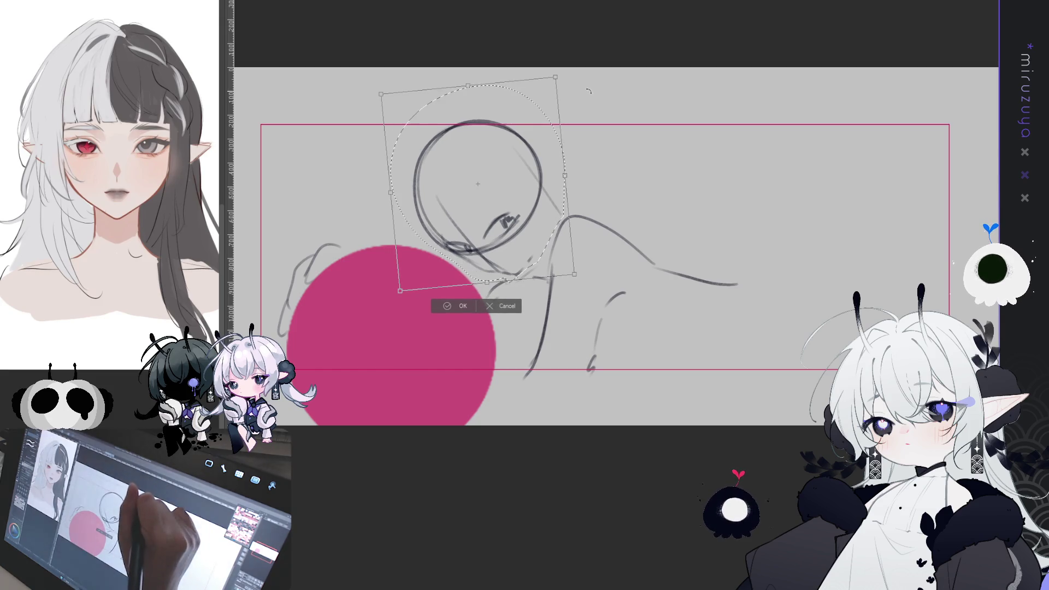
{"action": "mouse_move", "coordinate": [531, 158]}
{"action": "left_mouse_down"}
{"action": "mouse_move", "coordinate": [534, 168]}
{"action": "mouse_move", "coordinate": [552, 156]}
{"action": "left_mouse_up"}
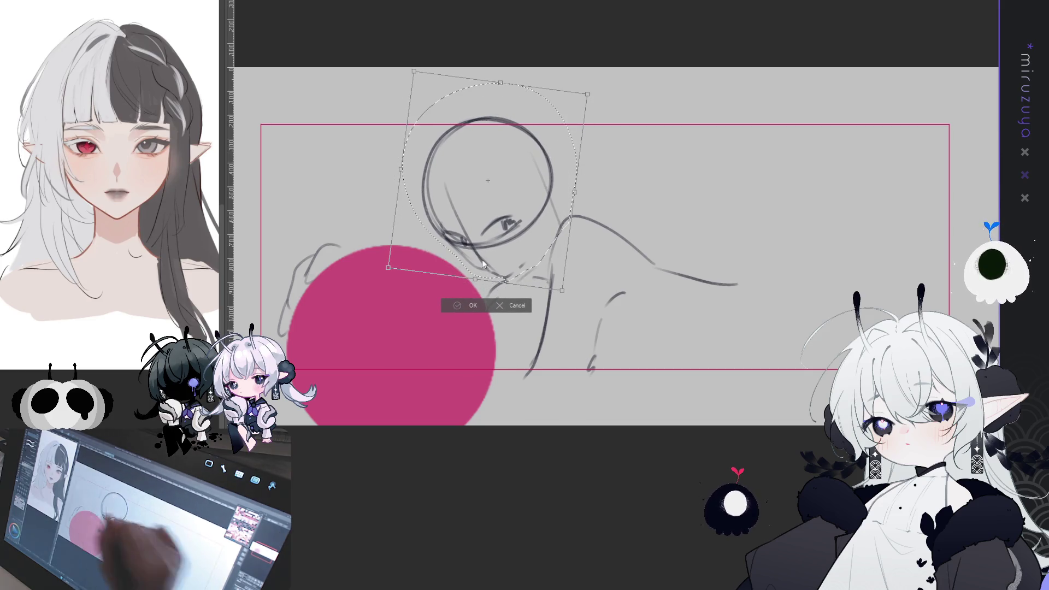
Apply the head tilt, then sketch a large arc left of the head and warp it tighter.
{"action": "key", "text": "Return"}
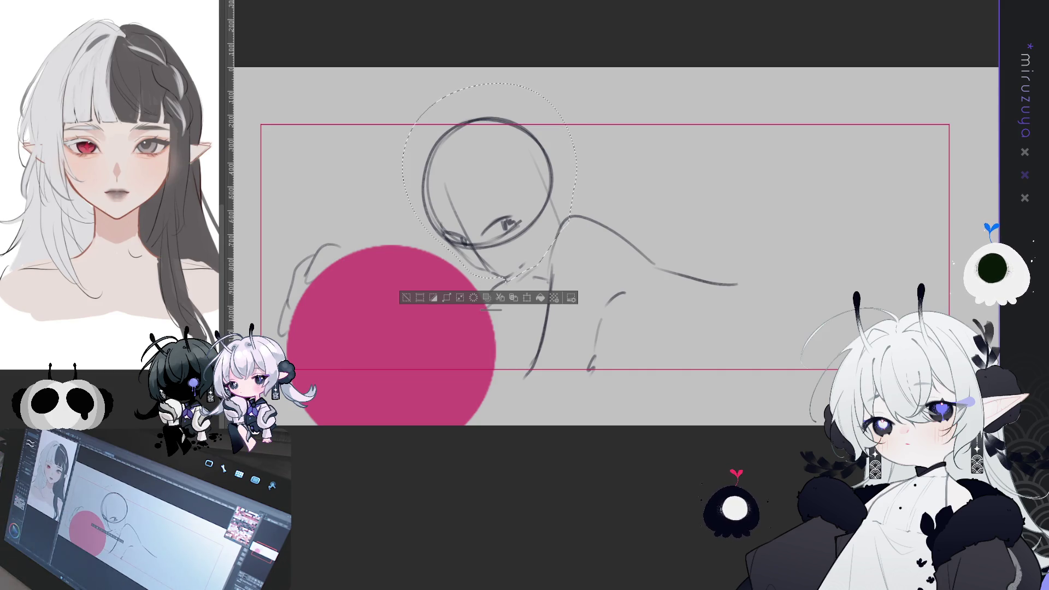
{"action": "left_click", "coordinate": [406, 297]}
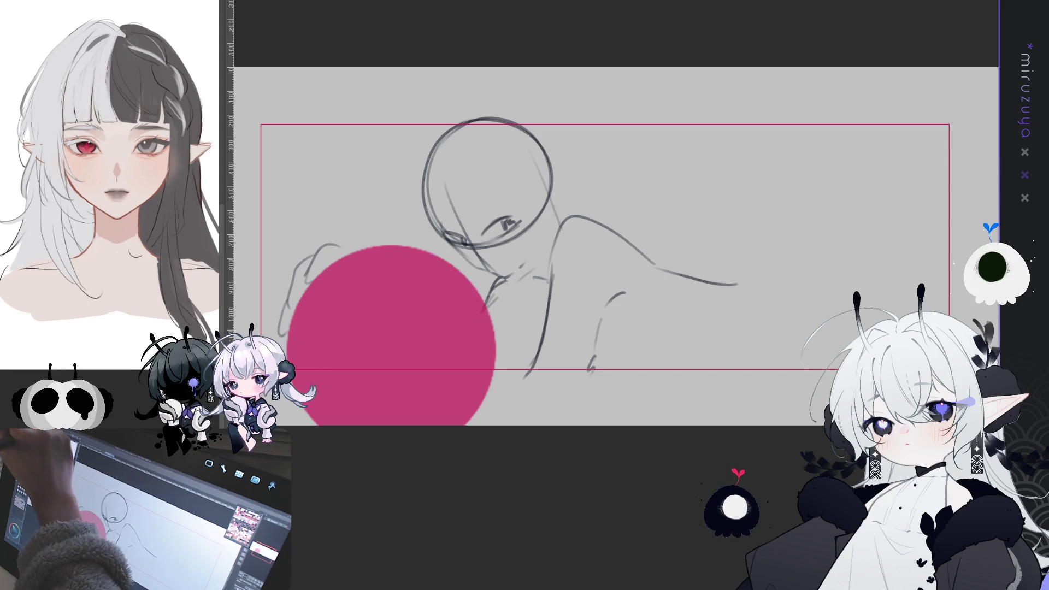
{"action": "left_click_drag", "start_coordinate": [323, 362], "coordinate": [298, 372]}
{"action": "left_click_drag", "start_coordinate": [358, 218], "coordinate": [255, 333]}
{"action": "left_click_drag", "start_coordinate": [384, 262], "coordinate": [375, 257]}
{"action": "key", "text": "ctrl+t"}
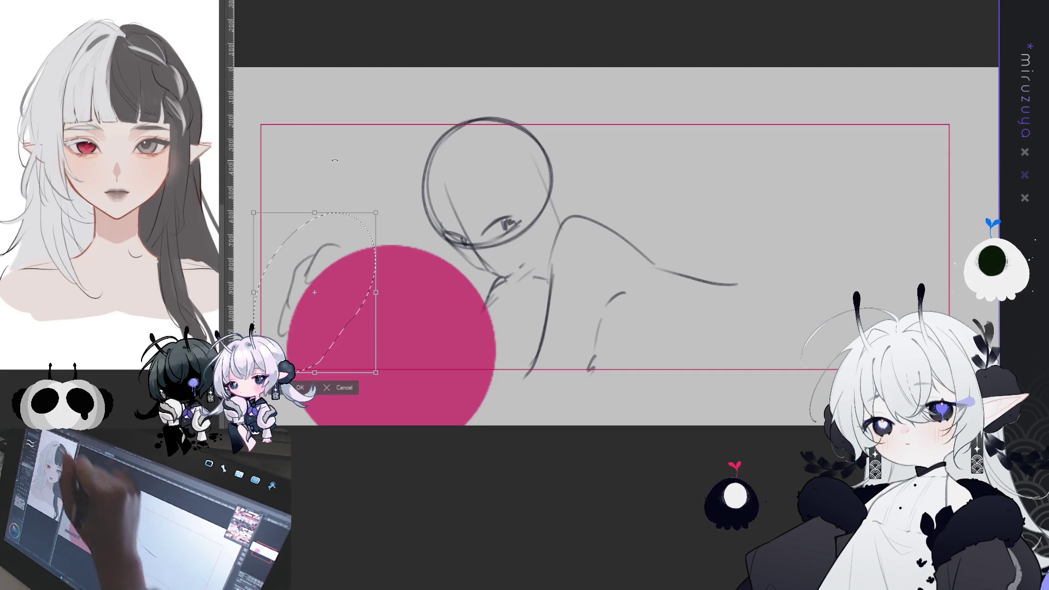
{"action": "left_click_drag", "start_coordinate": [253, 373], "coordinate": [257, 366]}
{"action": "key", "text": "Return"}
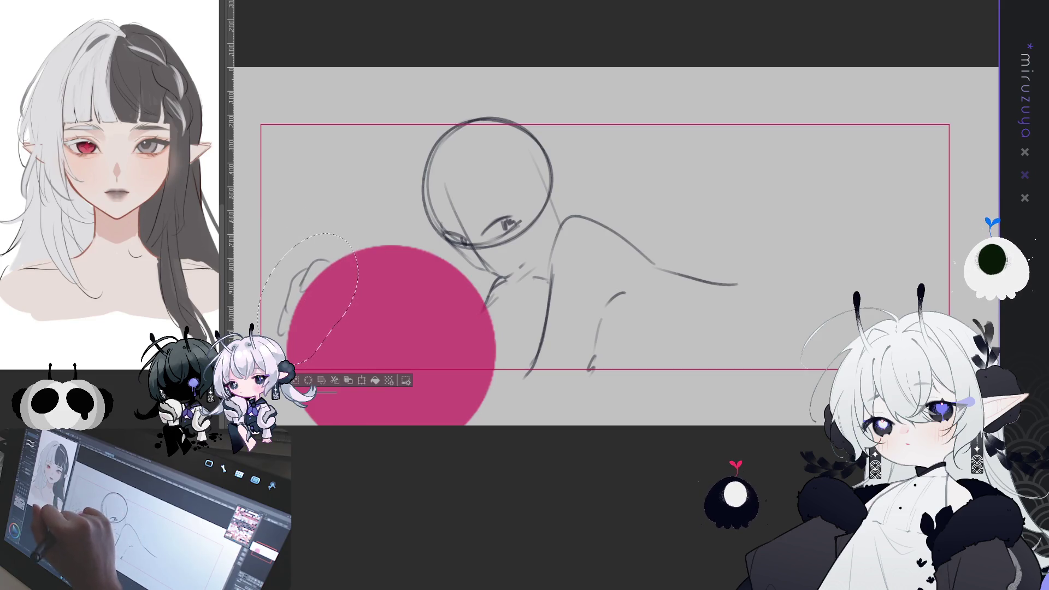
{"action": "key", "text": "ctrl+d"}
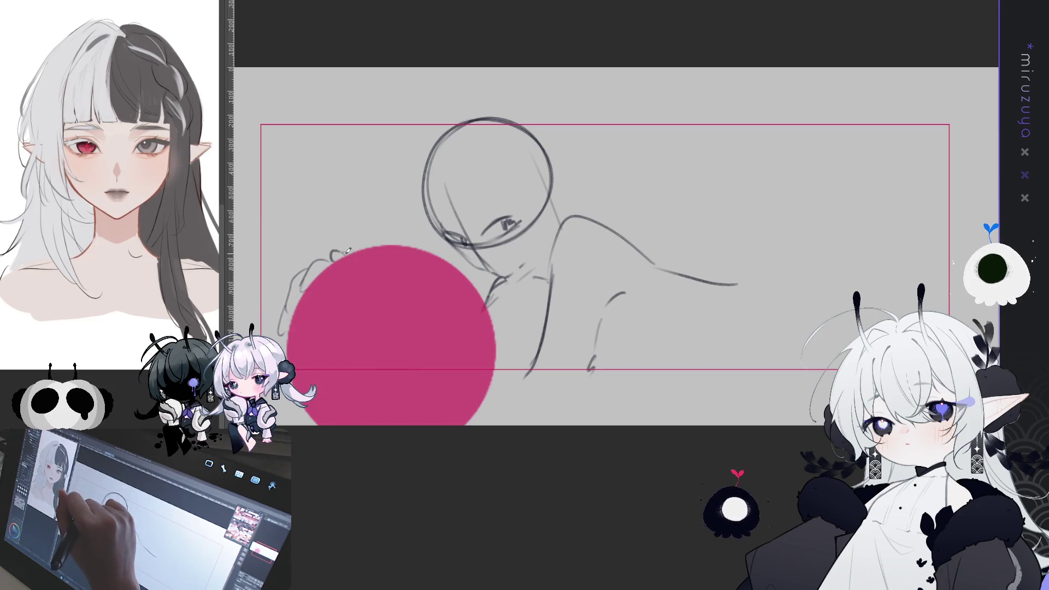
Draw the arm and forearm reaching across the avatar circle, plus the supporting arm below.
{"action": "left_click_drag", "start_coordinate": [345, 256], "coordinate": [365, 302]}
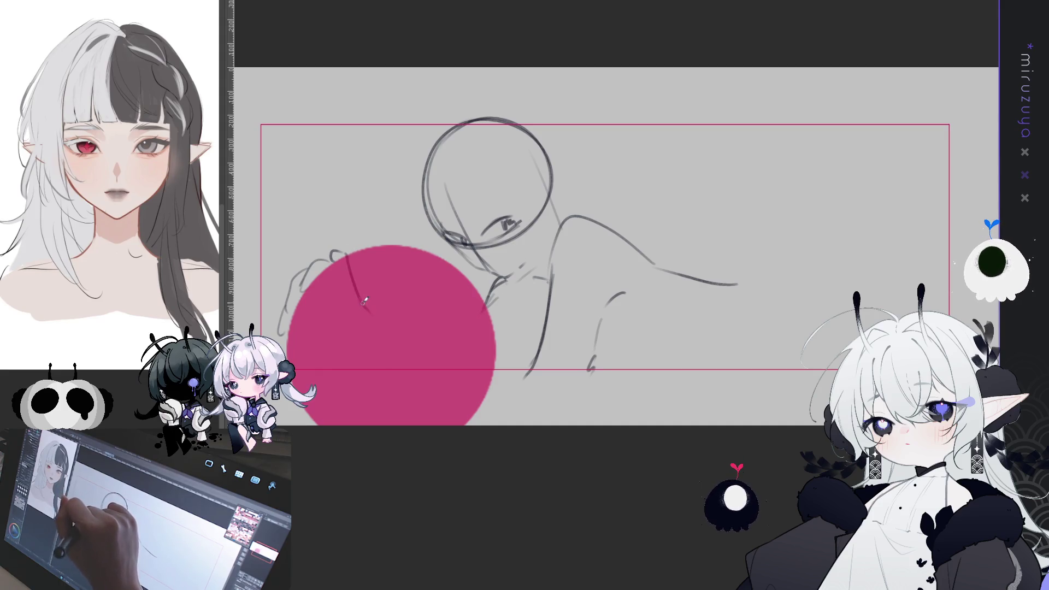
{"action": "left_click_drag", "start_coordinate": [293, 328], "coordinate": [336, 327]}
{"action": "key", "text": "ctrl+z"}
{"action": "left_click_drag", "start_coordinate": [373, 291], "coordinate": [439, 367]}
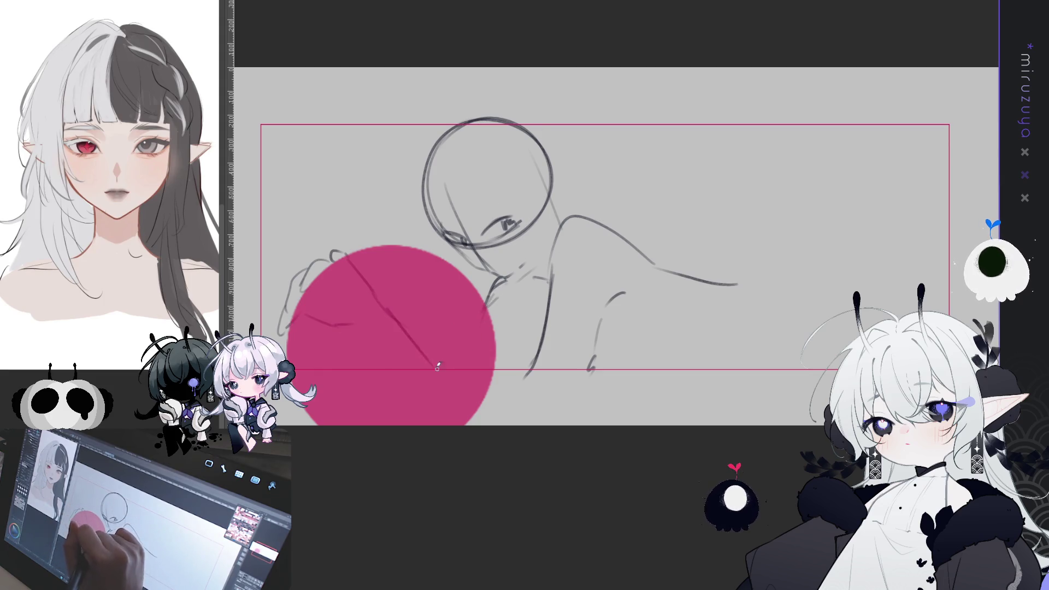
{"action": "left_click_drag", "start_coordinate": [380, 302], "coordinate": [464, 380]}
{"action": "left_click_drag", "start_coordinate": [488, 304], "coordinate": [461, 381]}
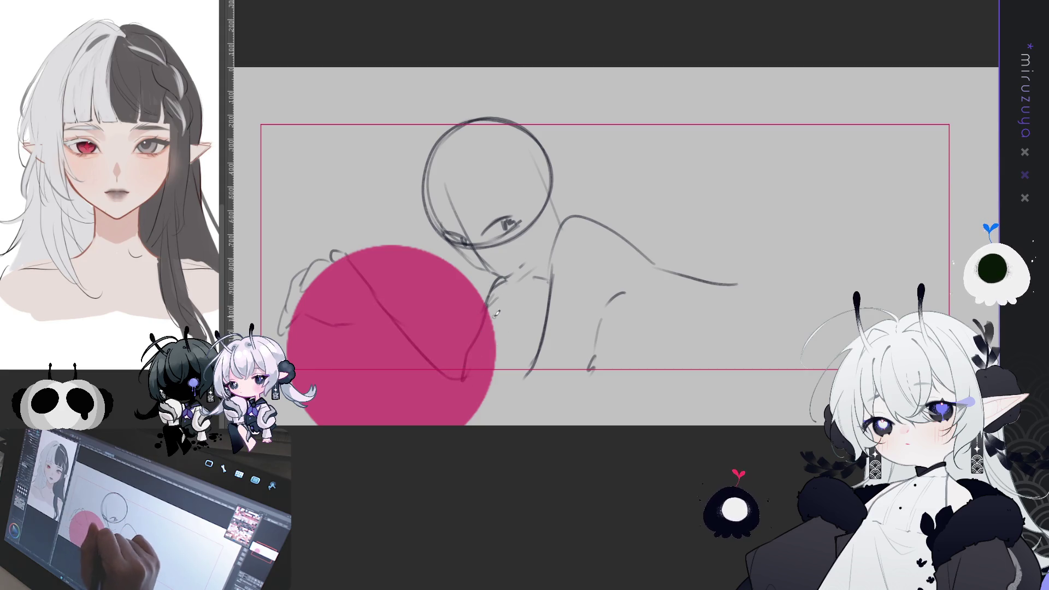
{"action": "left_click_drag", "start_coordinate": [487, 307], "coordinate": [442, 388]}
{"action": "left_click_drag", "start_coordinate": [348, 321], "coordinate": [402, 372]}
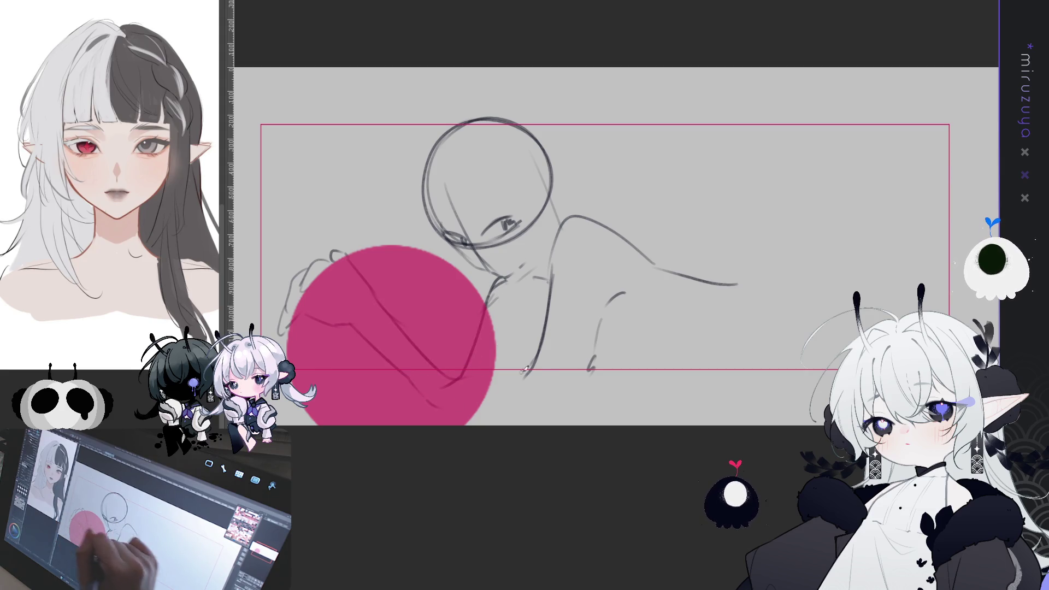
{"action": "left_click_drag", "start_coordinate": [504, 337], "coordinate": [533, 343]}
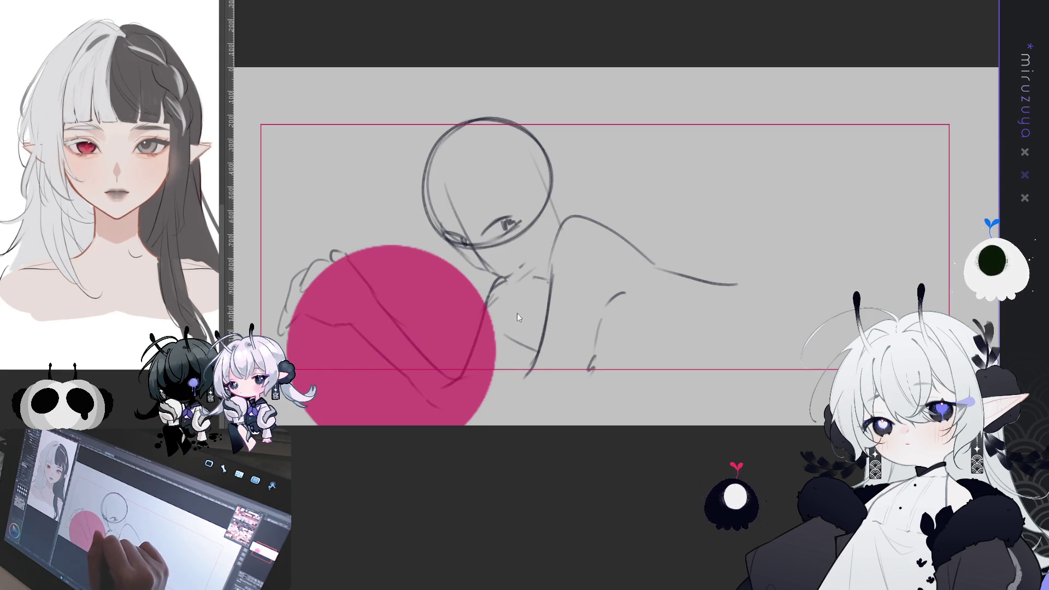
{"action": "left_click_drag", "start_coordinate": [503, 287], "coordinate": [532, 348]}
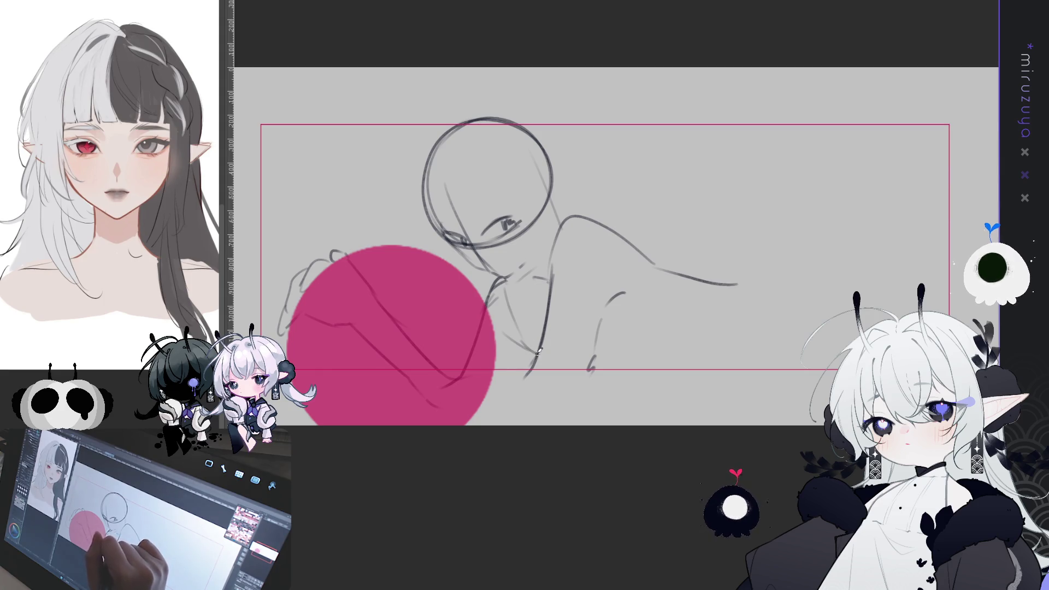
{"action": "left_click_drag", "start_coordinate": [511, 383], "coordinate": [480, 415]}
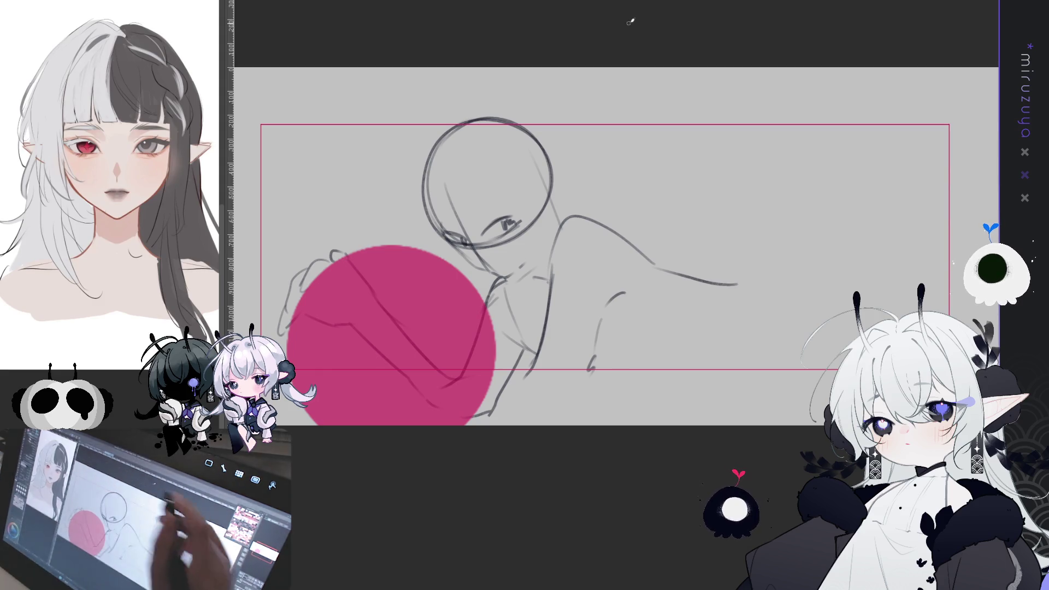
{"action": "scroll", "coordinate": [618, 294], "scroll_direction": "up", "scroll_amount": 1}
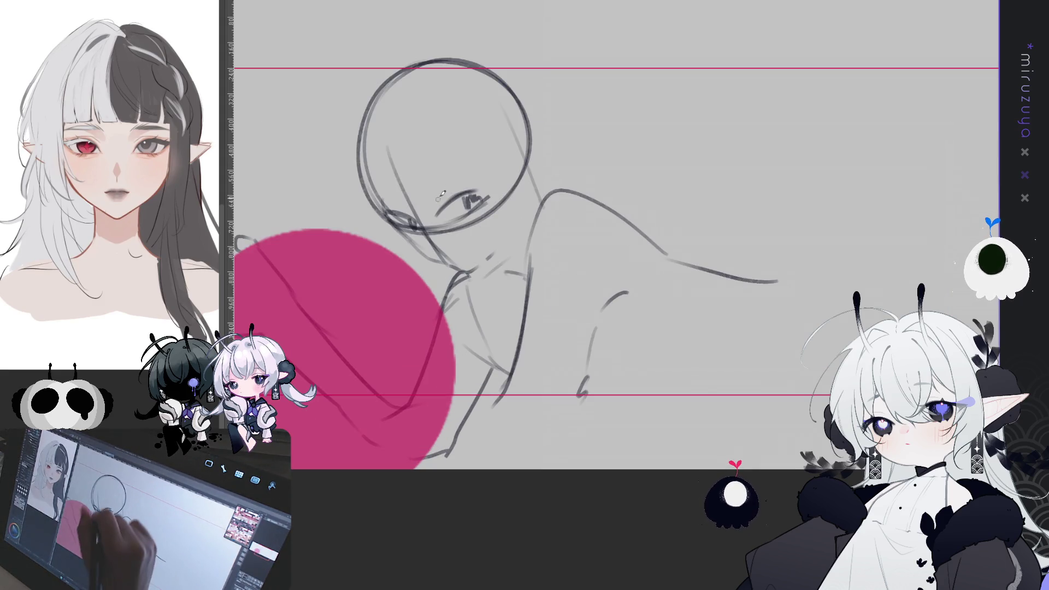
Draw the upper eyelid, lash line and a pointed ear, then slightly adjust the eye.
{"action": "left_click_drag", "start_coordinate": [444, 207], "coordinate": [489, 189]}
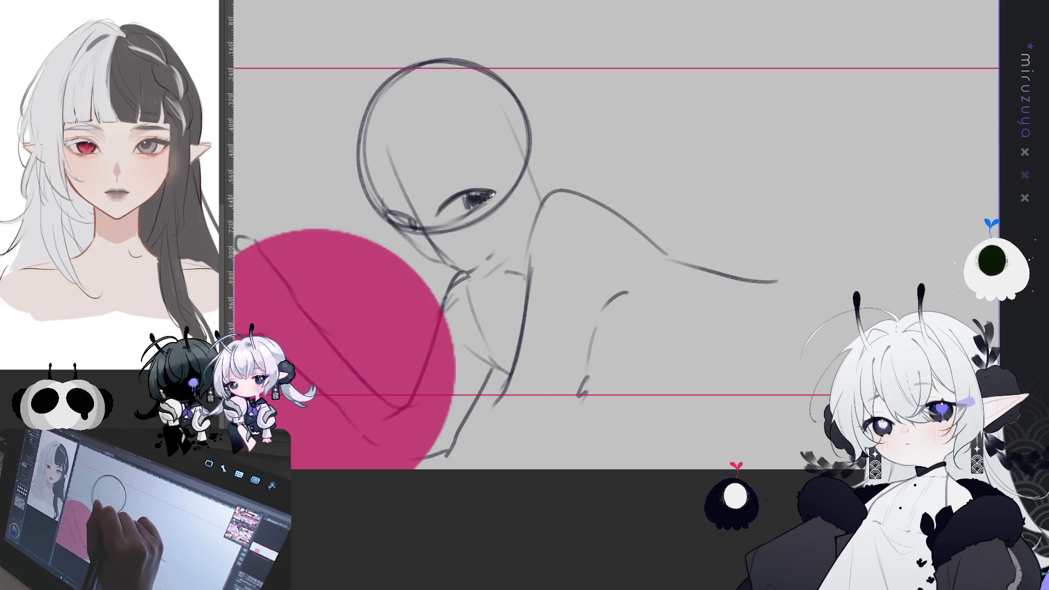
{"action": "mouse_move", "coordinate": [385, 220]}
{"action": "left_mouse_down"}
{"action": "mouse_move", "coordinate": [422, 218]}
{"action": "mouse_move", "coordinate": [483, 175]}
{"action": "left_mouse_up"}
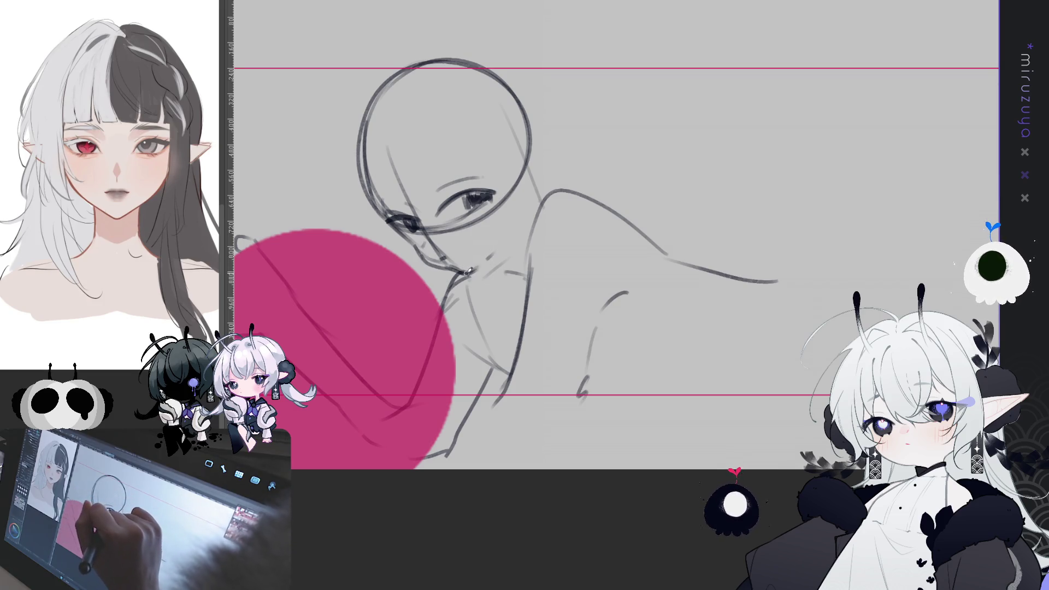
{"action": "mouse_move", "coordinate": [517, 157]}
{"action": "left_mouse_down"}
{"action": "mouse_move", "coordinate": [552, 167]}
{"action": "mouse_move", "coordinate": [456, 221]}
{"action": "left_mouse_up"}
{"action": "left_click_drag", "start_coordinate": [429, 185], "coordinate": [473, 188]}
{"action": "key", "text": "ctrl+t"}
{"action": "key", "text": "Return"}
{"action": "left_click", "coordinate": [389, 235]}
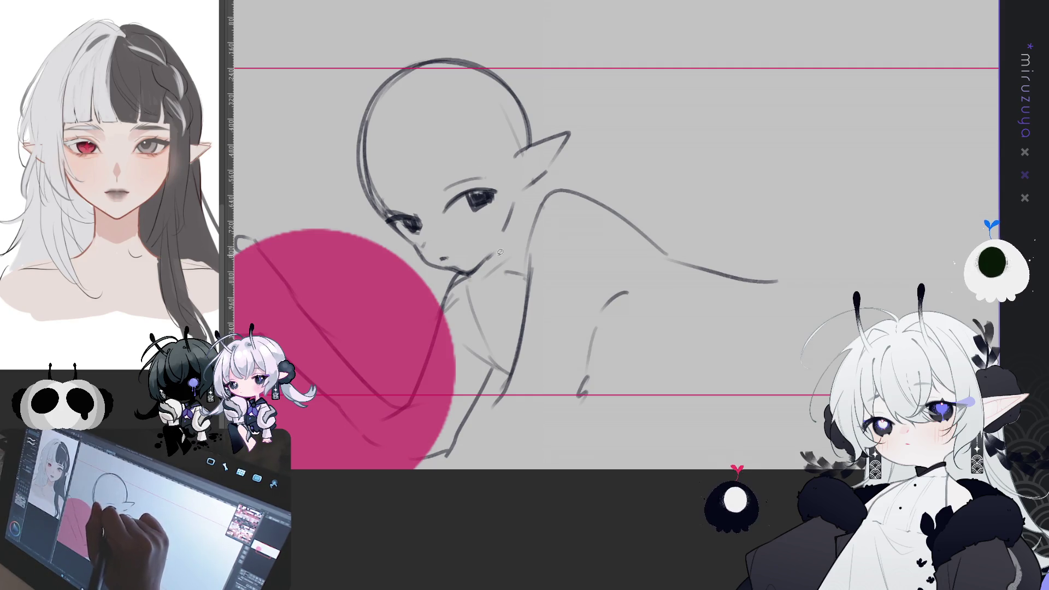
Rotate the head and ear together slightly clockwise.
{"action": "mouse_move", "coordinate": [419, 259]}
{"action": "left_mouse_down"}
{"action": "mouse_move", "coordinate": [353, 71]}
{"action": "mouse_move", "coordinate": [574, 129]}
{"action": "mouse_move", "coordinate": [576, 159]}
{"action": "mouse_move", "coordinate": [481, 268]}
{"action": "left_mouse_up"}
{"action": "key", "text": "ctrl+t"}
{"action": "left_click_drag", "start_coordinate": [531, 118], "coordinate": [549, 161]}
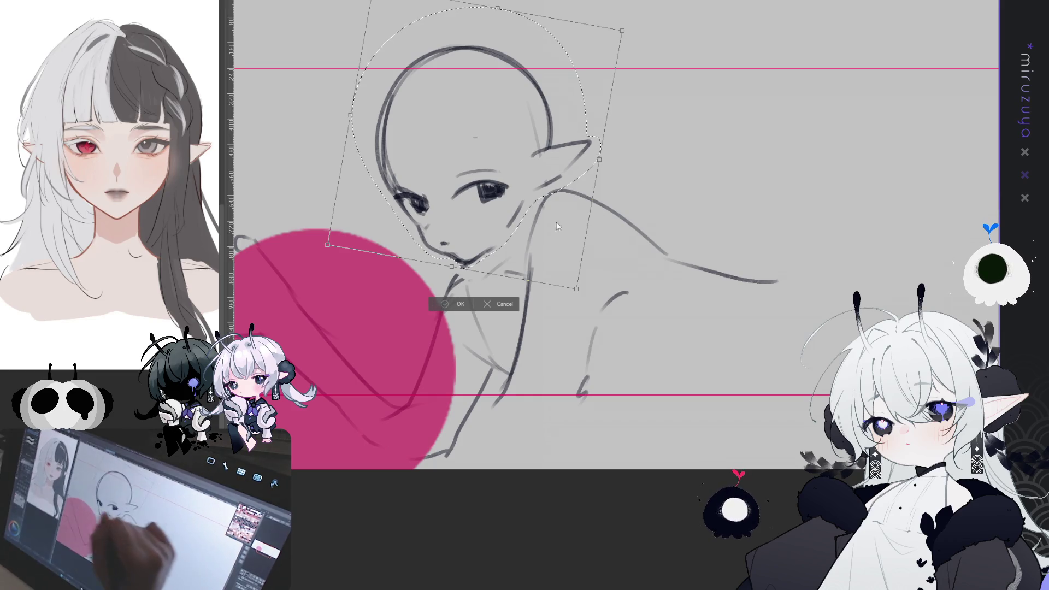
Apply the head rotation and move the shoulder and arm lines down about 40 px.
{"action": "left_click", "coordinate": [438, 304]}
{"action": "key", "text": "ctrl+d"}
{"action": "left_click_drag", "start_coordinate": [664, 224], "coordinate": [589, 182]}
{"action": "left_click_drag", "start_coordinate": [508, 261], "coordinate": [512, 351]}
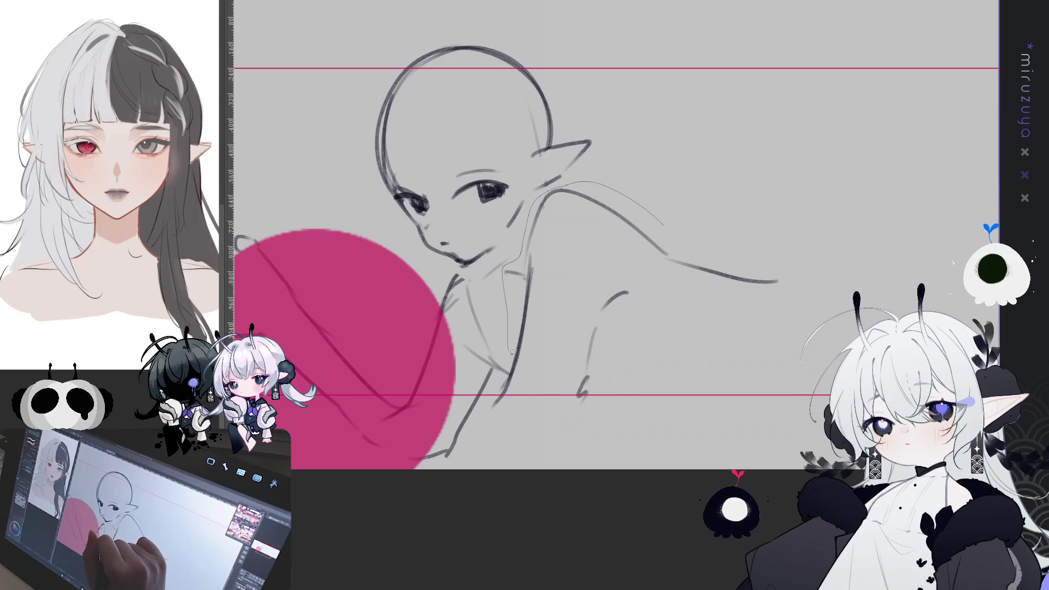
{"action": "mouse_move", "coordinate": [500, 437]}
{"action": "left_mouse_down"}
{"action": "mouse_move", "coordinate": [765, 205]}
{"action": "mouse_move", "coordinate": [497, 382]}
{"action": "left_mouse_up"}
{"action": "key", "text": "ctrl+t"}
{"action": "left_click_drag", "start_coordinate": [705, 267], "coordinate": [716, 286]}
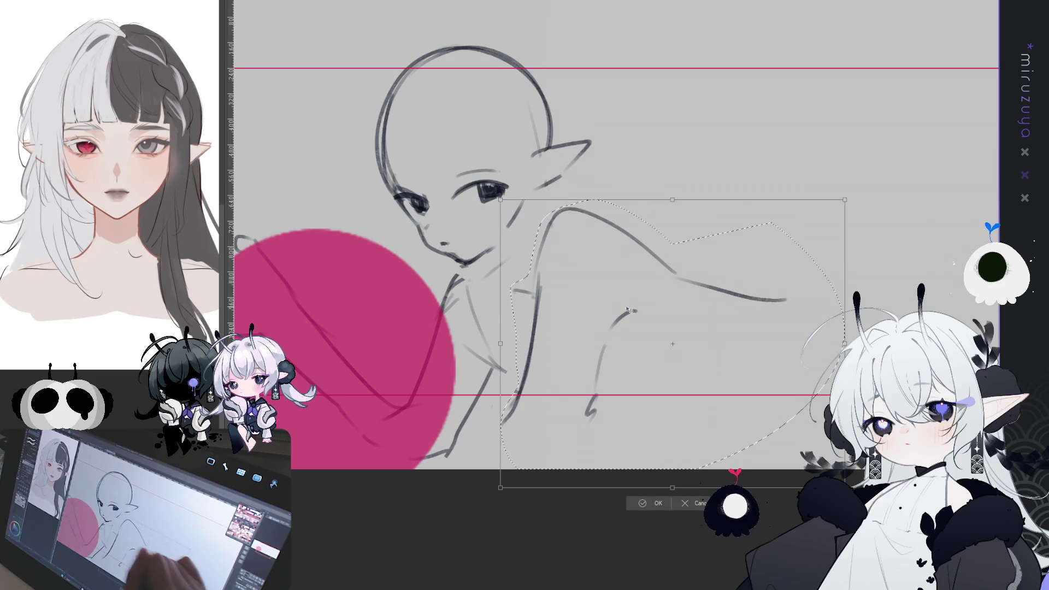
{"action": "left_click", "coordinate": [642, 503]}
{"action": "key", "text": "ctrl+d"}
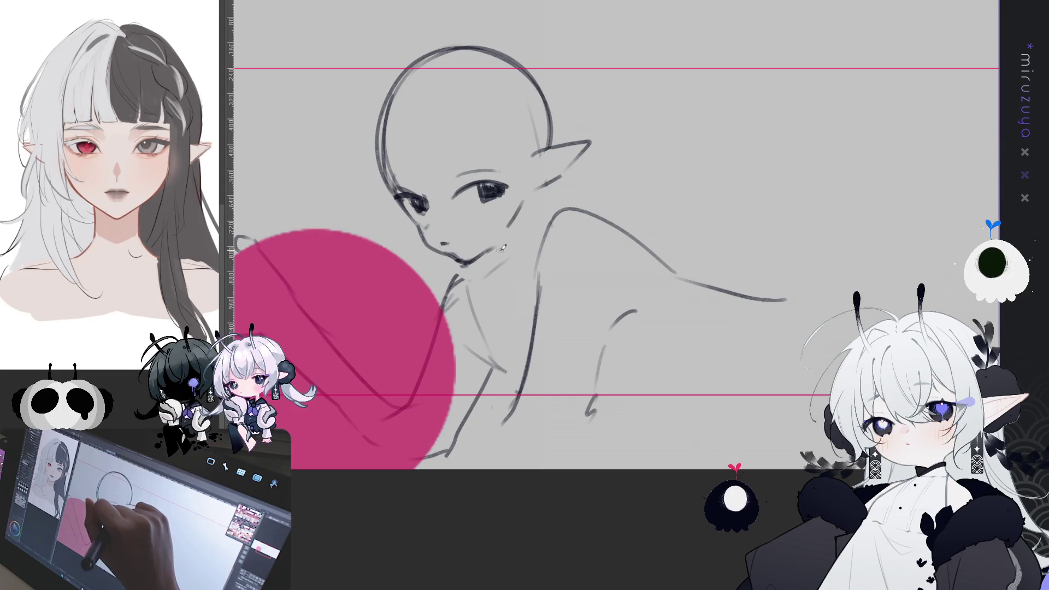
Redraw cleaner neck, arm, back and lower-body contour lines across the figure.
{"action": "left_click_drag", "start_coordinate": [502, 247], "coordinate": [517, 259]}
{"action": "mouse_move", "coordinate": [523, 198]}
{"action": "left_mouse_down"}
{"action": "mouse_move", "coordinate": [554, 222]}
{"action": "mouse_move", "coordinate": [617, 234]}
{"action": "mouse_move", "coordinate": [653, 274]}
{"action": "mouse_move", "coordinate": [695, 294]}
{"action": "mouse_move", "coordinate": [747, 299]}
{"action": "left_mouse_up"}
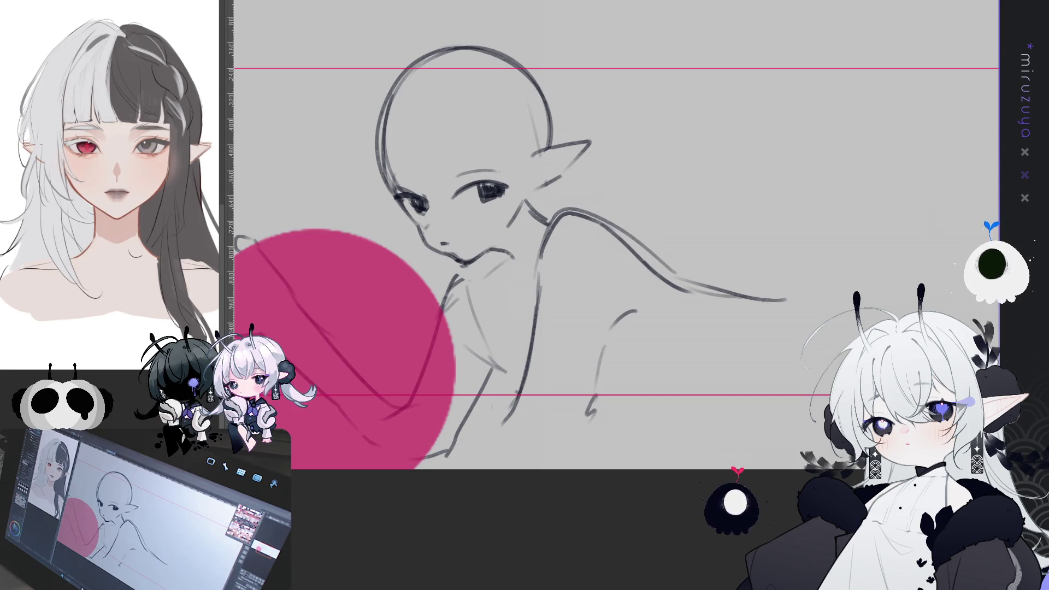
{"action": "left_click_drag", "start_coordinate": [729, 484], "coordinate": [685, 468]}
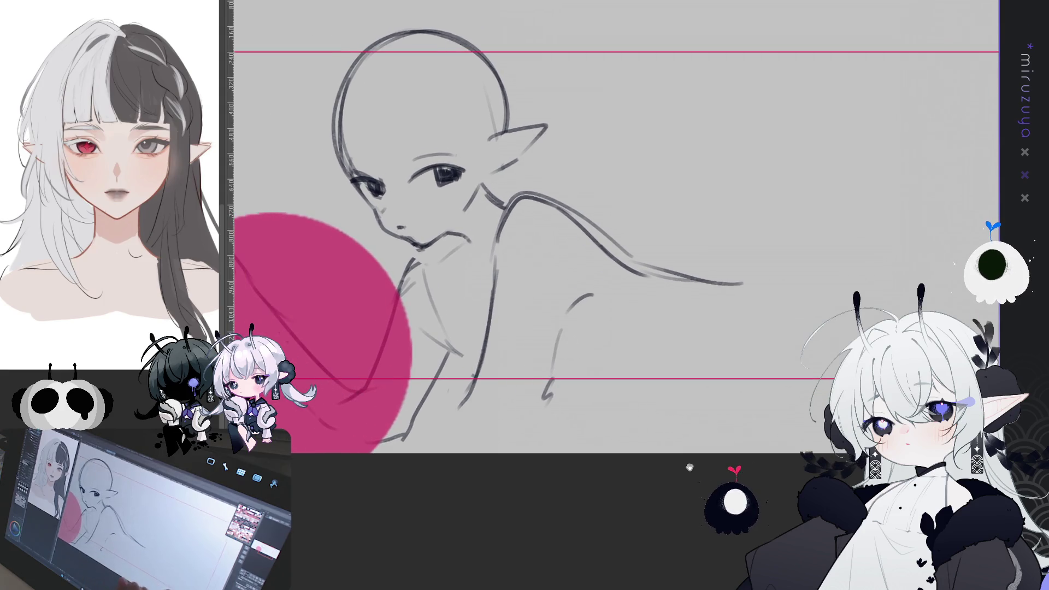
{"action": "left_click_drag", "start_coordinate": [498, 263], "coordinate": [492, 295]}
{"action": "left_click_drag", "start_coordinate": [505, 230], "coordinate": [493, 328]}
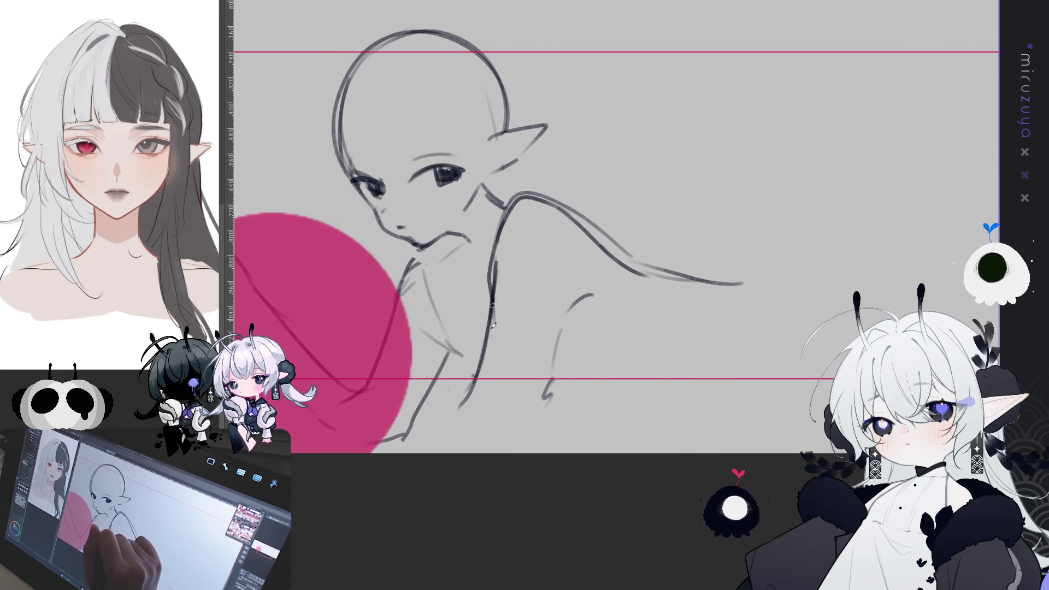
{"action": "key", "text": "ctrl+z"}
{"action": "left_click_drag", "start_coordinate": [498, 263], "coordinate": [493, 345]}
{"action": "mouse_move", "coordinate": [593, 295]}
{"action": "left_mouse_down"}
{"action": "mouse_move", "coordinate": [555, 340]}
{"action": "mouse_move", "coordinate": [545, 396]}
{"action": "left_mouse_up"}
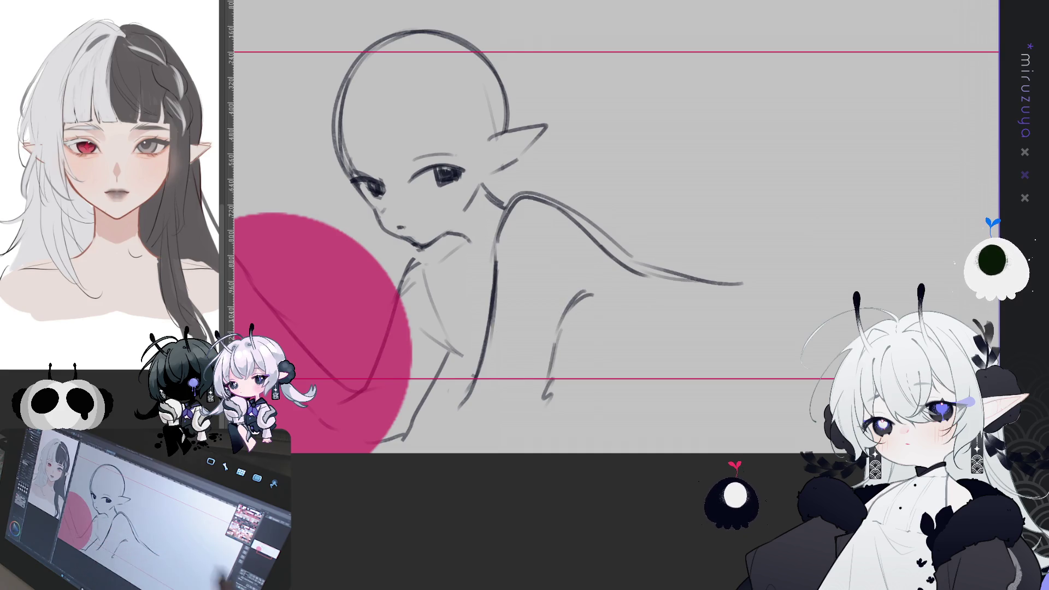
{"action": "scroll", "coordinate": [612, 226], "scroll_direction": "down", "scroll_amount": 2}
{"action": "left_click_drag", "start_coordinate": [539, 300], "coordinate": [610, 329]}
{"action": "left_click_drag", "start_coordinate": [413, 355], "coordinate": [574, 385]}
{"action": "mouse_move", "coordinate": [495, 387]}
{"action": "left_mouse_down"}
{"action": "mouse_move", "coordinate": [571, 394]}
{"action": "mouse_move", "coordinate": [594, 315]}
{"action": "mouse_move", "coordinate": [585, 313]}
{"action": "mouse_move", "coordinate": [604, 327]}
{"action": "mouse_move", "coordinate": [661, 302]}
{"action": "left_mouse_up"}
Rough in the curve of her back and hip and a leg reaching down-left, redoing trial strokes.
{"action": "key", "text": "ctrl+z"}
{"action": "mouse_move", "coordinate": [590, 315]}
{"action": "left_mouse_down"}
{"action": "mouse_move", "coordinate": [661, 321]}
{"action": "mouse_move", "coordinate": [718, 269]}
{"action": "left_mouse_up"}
{"action": "key", "text": "ctrl+z"}
{"action": "mouse_move", "coordinate": [552, 296]}
{"action": "left_mouse_down"}
{"action": "mouse_move", "coordinate": [618, 328]}
{"action": "mouse_move", "coordinate": [732, 301]}
{"action": "left_mouse_up"}
{"action": "key", "text": "ctrl+z"}
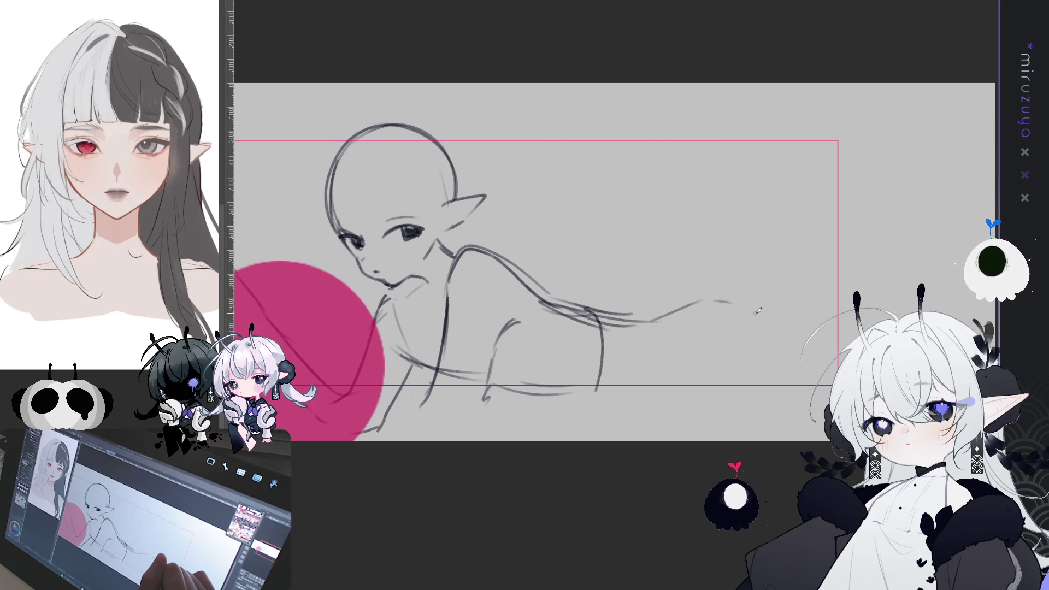
{"action": "mouse_move", "coordinate": [626, 320]}
{"action": "left_mouse_down"}
{"action": "mouse_move", "coordinate": [743, 309]}
{"action": "mouse_move", "coordinate": [640, 365]}
{"action": "mouse_move", "coordinate": [602, 404]}
{"action": "left_mouse_up"}
{"action": "key", "text": "ctrl+z"}
{"action": "mouse_move", "coordinate": [713, 299]}
{"action": "left_mouse_down"}
{"action": "mouse_move", "coordinate": [799, 363]}
{"action": "mouse_move", "coordinate": [808, 384]}
{"action": "left_mouse_up"}
{"action": "key", "text": "ctrl+z"}
{"action": "mouse_move", "coordinate": [726, 331]}
{"action": "left_mouse_down"}
{"action": "mouse_move", "coordinate": [675, 369]}
{"action": "mouse_move", "coordinate": [648, 411]}
{"action": "left_mouse_up"}
{"action": "key", "text": "ctrl+z"}
{"action": "key", "text": "ctrl+z"}
{"action": "left_click_drag", "start_coordinate": [698, 299], "coordinate": [794, 336]}
{"action": "left_click_drag", "start_coordinate": [746, 308], "coordinate": [797, 385]}
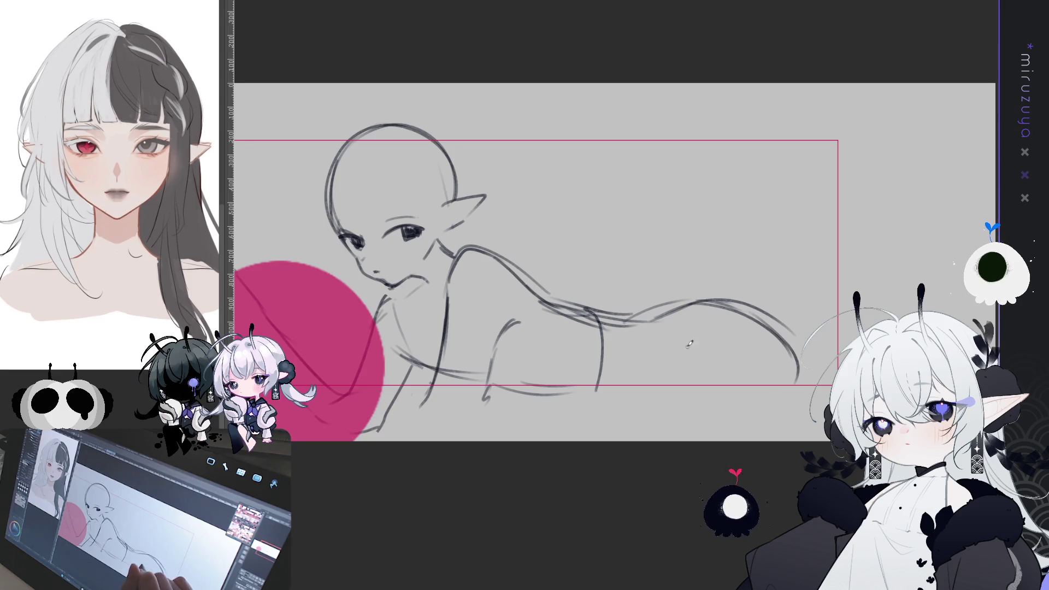
{"action": "mouse_move", "coordinate": [697, 323]}
{"action": "left_mouse_down"}
{"action": "mouse_move", "coordinate": [665, 419]}
{"action": "mouse_move", "coordinate": [852, 404]}
{"action": "mouse_move", "coordinate": [789, 412]}
{"action": "left_mouse_up"}
Try a long arc for the wing's top edge with tip and feather strokes, then undo them.
{"action": "left_click_drag", "start_coordinate": [607, 295], "coordinate": [668, 276]}
{"action": "key", "text": "ctrl+z"}
{"action": "mouse_move", "coordinate": [607, 295]}
{"action": "left_mouse_down"}
{"action": "mouse_move", "coordinate": [669, 256]}
{"action": "mouse_move", "coordinate": [648, 237]}
{"action": "left_mouse_up"}
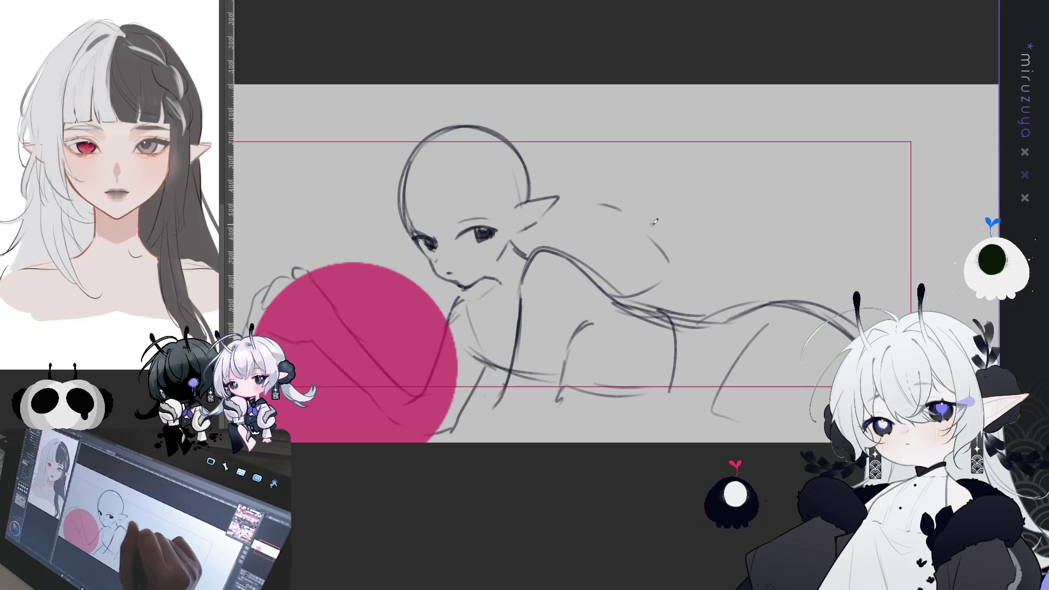
{"action": "key", "text": "ctrl+z"}
{"action": "mouse_move", "coordinate": [608, 295]}
{"action": "left_mouse_down"}
{"action": "mouse_move", "coordinate": [670, 267]}
{"action": "mouse_move", "coordinate": [642, 194]}
{"action": "mouse_move", "coordinate": [746, 107]}
{"action": "mouse_move", "coordinate": [959, 164]}
{"action": "mouse_move", "coordinate": [902, 172]}
{"action": "mouse_move", "coordinate": [932, 235]}
{"action": "left_mouse_up"}
{"action": "left_click_drag", "start_coordinate": [902, 282], "coordinate": [878, 318]}
{"action": "left_click_drag", "start_coordinate": [839, 257], "coordinate": [807, 251]}
{"action": "key", "text": "ctrl+z"}
{"action": "key", "text": "ctrl+z"}
{"action": "key", "text": "ctrl+z"}
Draw a new wing rising above the shoulder, with its outer right edge and inner strokes.
{"action": "mouse_move", "coordinate": [585, 183]}
{"action": "left_mouse_down"}
{"action": "mouse_move", "coordinate": [755, 128]}
{"action": "mouse_move", "coordinate": [896, 232]}
{"action": "left_mouse_up"}
{"action": "mouse_move", "coordinate": [629, 178]}
{"action": "left_mouse_down"}
{"action": "mouse_move", "coordinate": [658, 173]}
{"action": "mouse_move", "coordinate": [739, 237]}
{"action": "mouse_move", "coordinate": [727, 390]}
{"action": "left_mouse_up"}
{"action": "left_click_drag", "start_coordinate": [828, 152], "coordinate": [917, 311]}
{"action": "left_click_drag", "start_coordinate": [907, 265], "coordinate": [891, 319]}
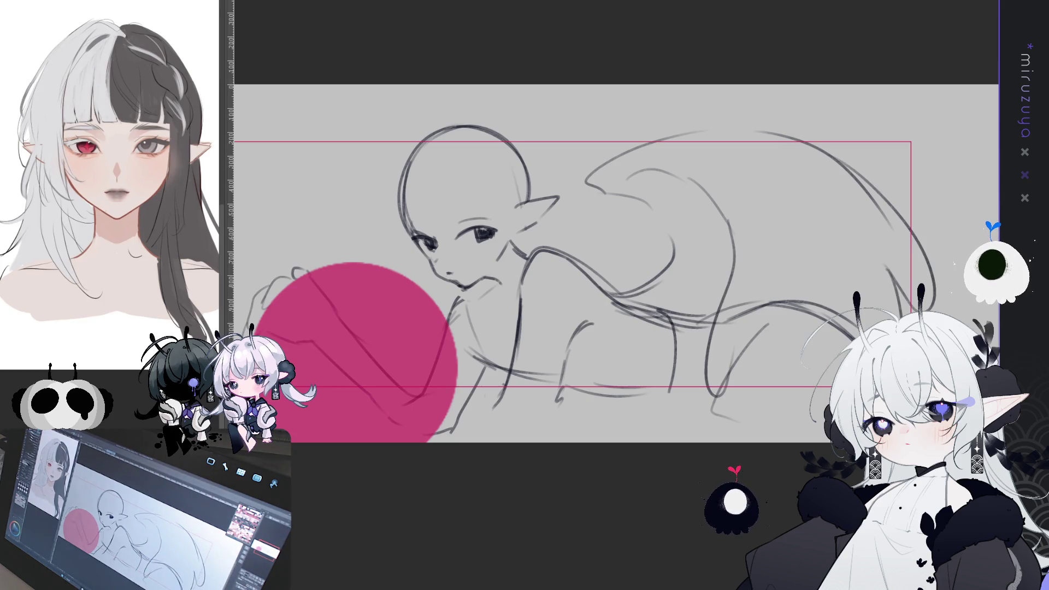
{"action": "left_click_drag", "start_coordinate": [716, 200], "coordinate": [753, 290]}
{"action": "left_click_drag", "start_coordinate": [770, 184], "coordinate": [846, 323]}
{"action": "left_click_drag", "start_coordinate": [579, 249], "coordinate": [655, 252]}
{"action": "left_click_drag", "start_coordinate": [666, 188], "coordinate": [651, 268]}
{"action": "left_click_drag", "start_coordinate": [637, 174], "coordinate": [725, 159]}
Drop a trial left wing arc, redraw the wing strokes near the head, and lasso the left hand.
{"action": "key", "text": "ctrl+z"}
{"action": "key", "text": "ctrl+z"}
{"action": "left_click_drag", "start_coordinate": [693, 288], "coordinate": [675, 197]}
{"action": "left_click_drag", "start_coordinate": [472, 164], "coordinate": [295, 249]}
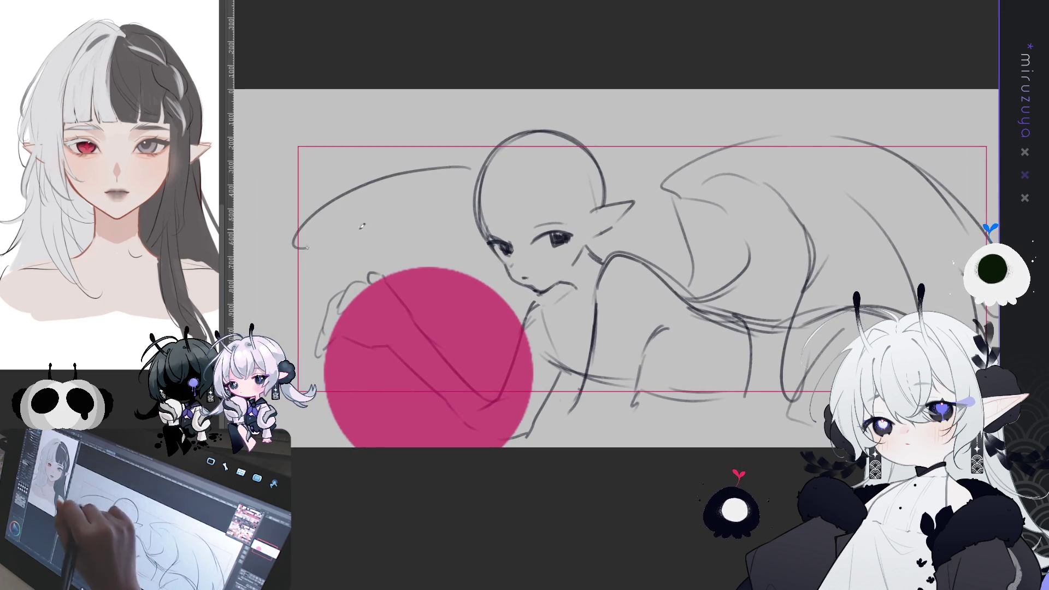
{"action": "key", "text": "ctrl+z"}
{"action": "key", "text": "ctrl+z"}
{"action": "left_click_drag", "start_coordinate": [672, 279], "coordinate": [650, 194]}
{"action": "mouse_move", "coordinate": [616, 173]}
{"action": "left_mouse_down"}
{"action": "mouse_move", "coordinate": [638, 143]}
{"action": "mouse_move", "coordinate": [767, 118]}
{"action": "left_mouse_up"}
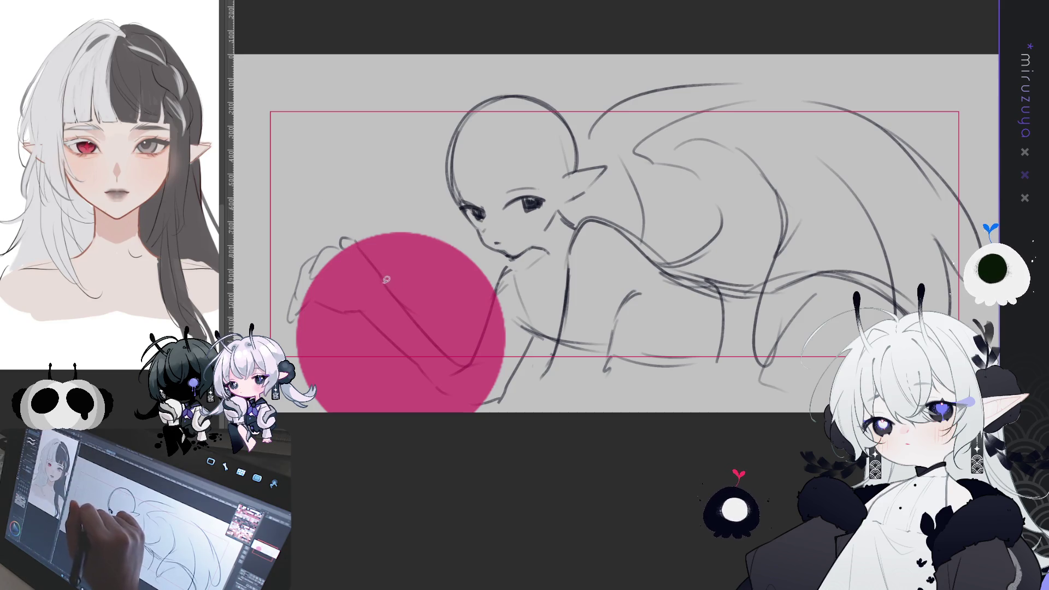
{"action": "left_click_drag", "start_coordinate": [388, 277], "coordinate": [389, 257]}
Rotate the selected left hand slightly clockwise, shift it up-right, confirm, and deselect.
{"action": "key", "text": "ctrl+t"}
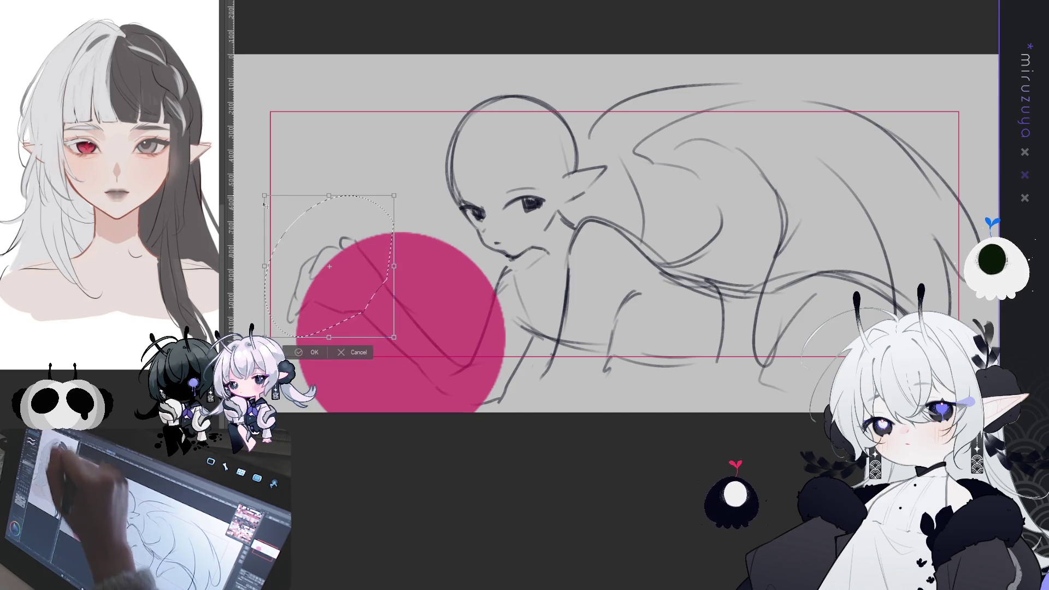
{"action": "mouse_move", "coordinate": [256, 181]}
{"action": "left_mouse_down"}
{"action": "mouse_move", "coordinate": [433, 163]}
{"action": "mouse_move", "coordinate": [440, 172]}
{"action": "left_mouse_up"}
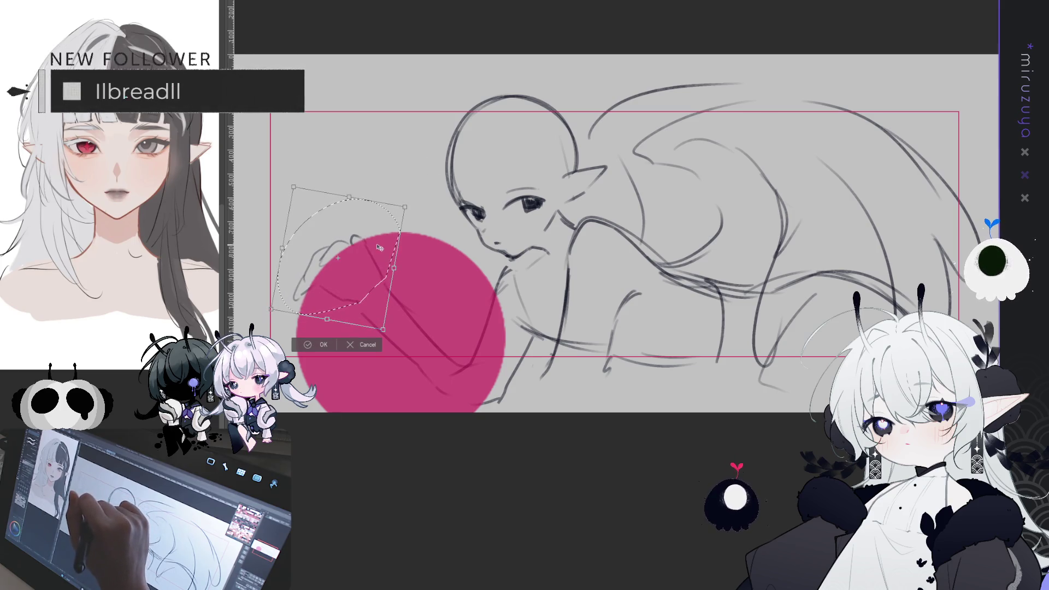
{"action": "left_click", "coordinate": [318, 344]}
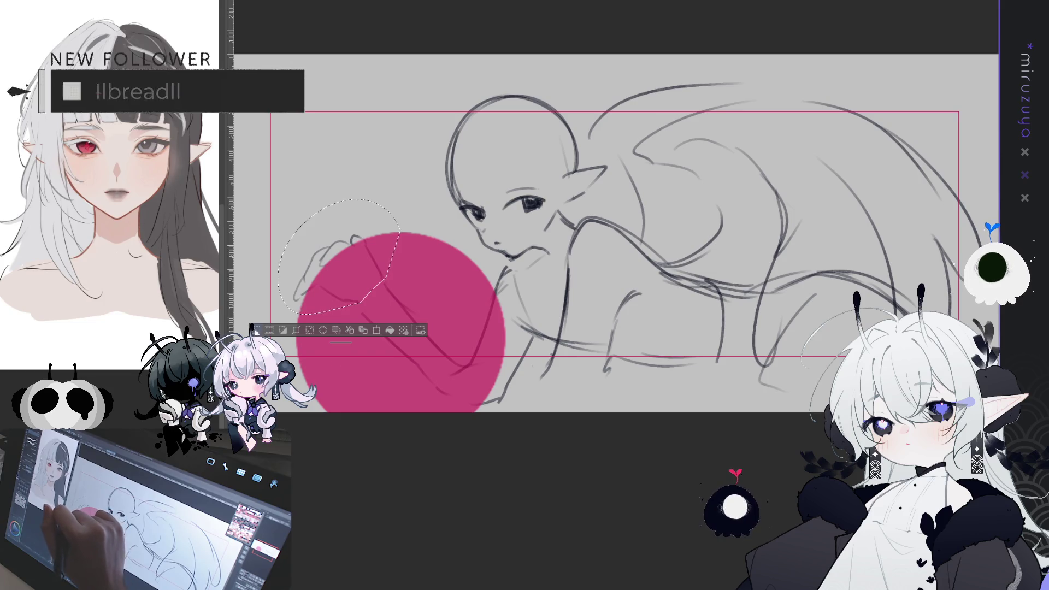
{"action": "key", "text": "ctrl+d"}
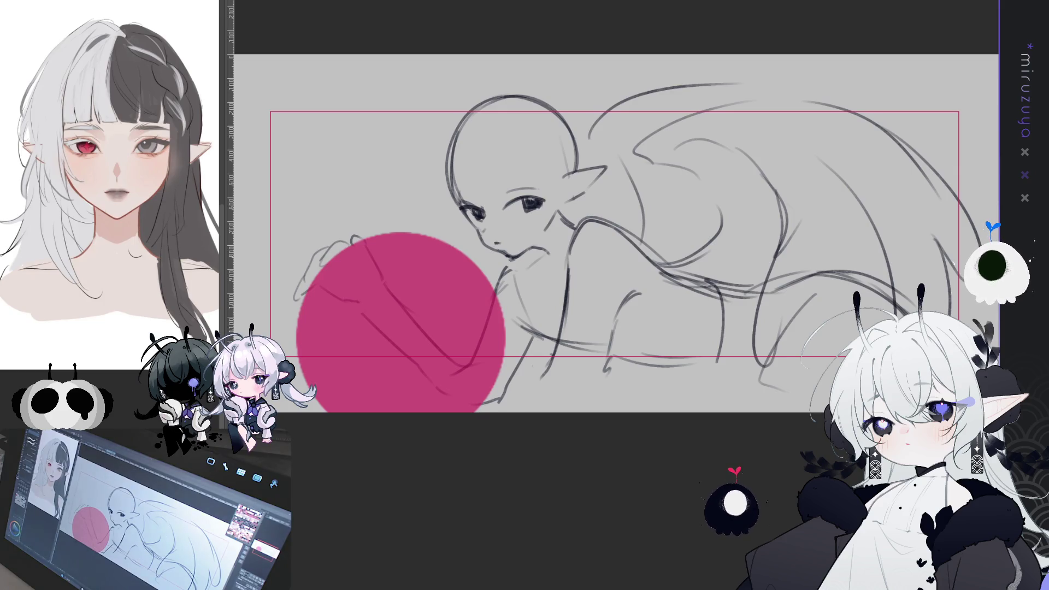
{"action": "key", "text": "ctrl+Tab"}
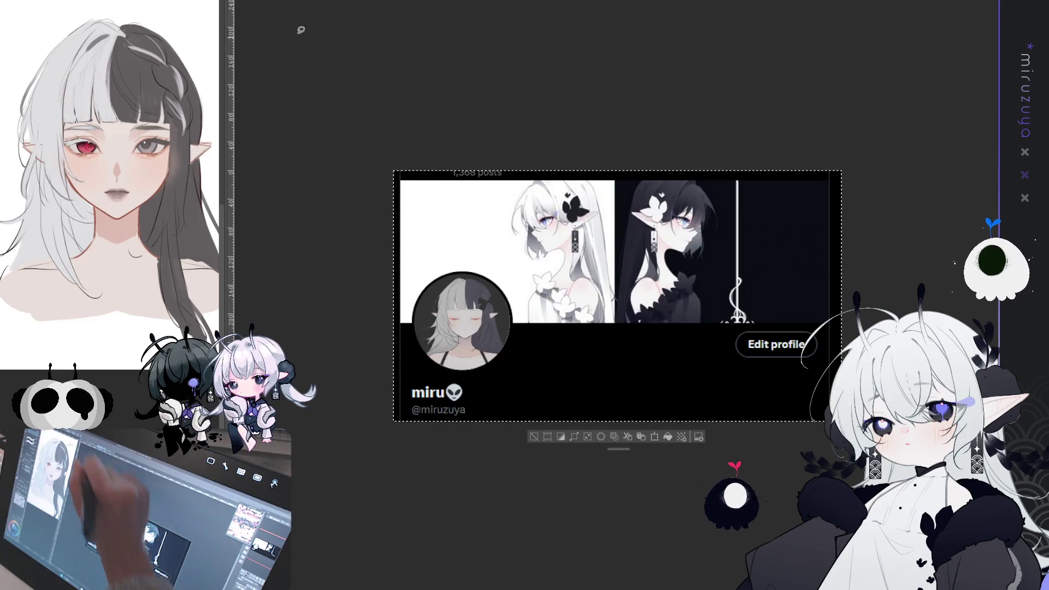
Look over the avatar portrait document, then return to the banner sketch with the portrait in a sub-view.
{"action": "key", "text": "ctrl+Tab"}
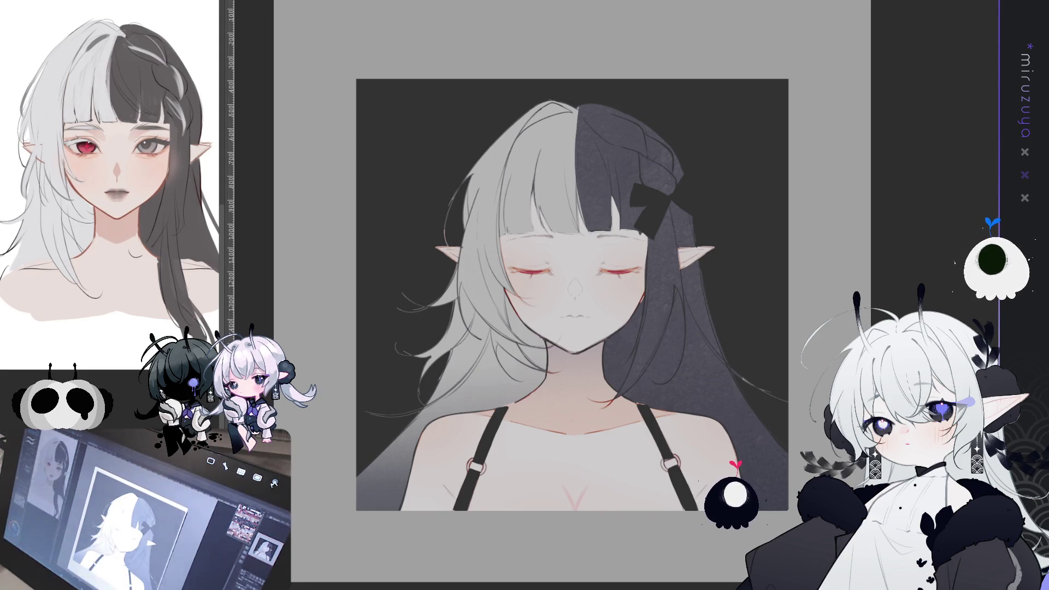
{"action": "key", "text": "ctrl+Tab"}
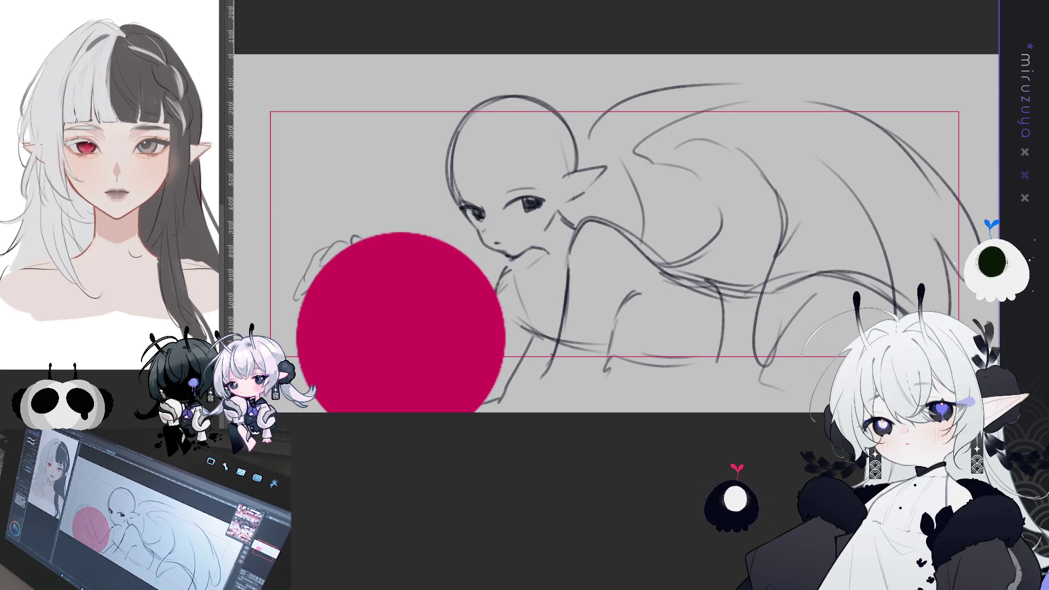
{"action": "key", "text": "F7"}
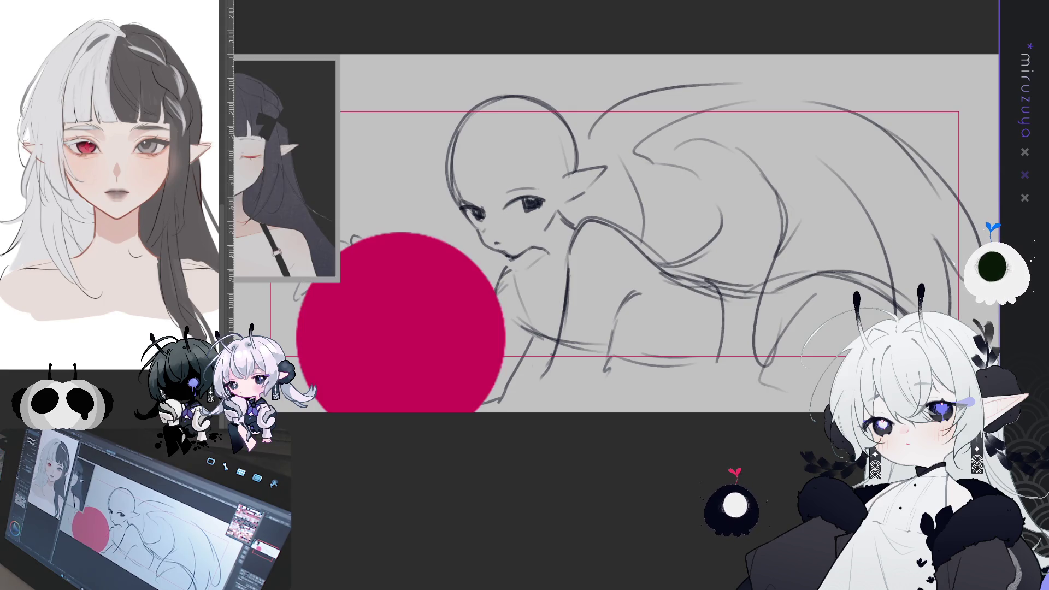
Paste the black-and-white-haired portrait and scale it to fill the crimson avatar circle.
{"action": "key", "text": "F7"}
{"action": "key", "text": "ctrl+minus"}
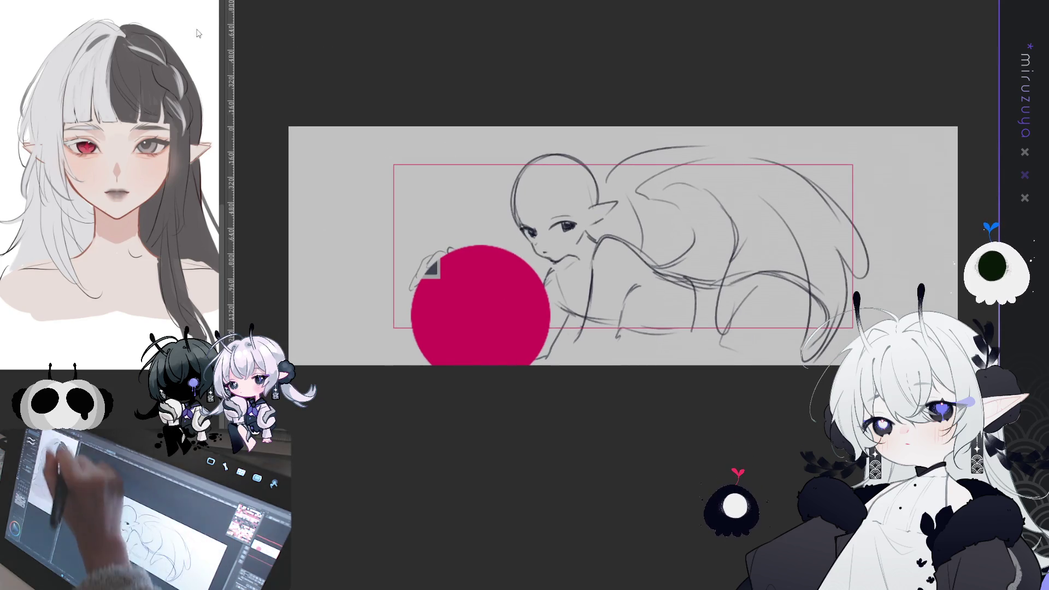
{"action": "key", "text": "ctrl+v"}
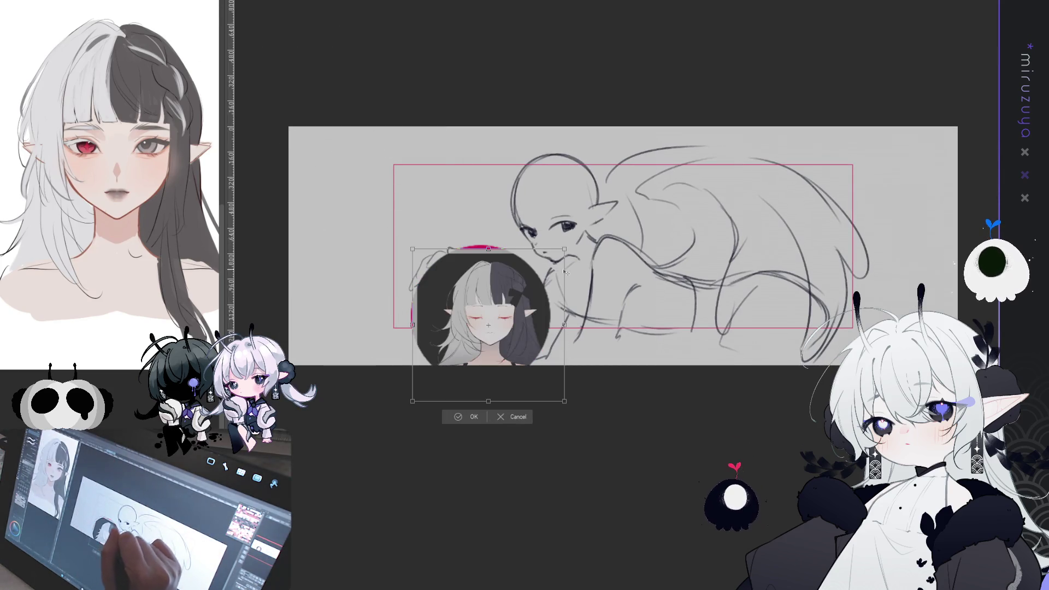
{"action": "mouse_move", "coordinate": [566, 238]}
{"action": "left_mouse_down"}
{"action": "mouse_move", "coordinate": [544, 265]}
{"action": "mouse_move", "coordinate": [559, 248]}
{"action": "left_mouse_up"}
{"action": "mouse_move", "coordinate": [542, 286]}
{"action": "left_mouse_down"}
{"action": "mouse_move", "coordinate": [546, 277]}
{"action": "mouse_move", "coordinate": [547, 300]}
{"action": "left_mouse_up"}
{"action": "left_click", "coordinate": [463, 420]}
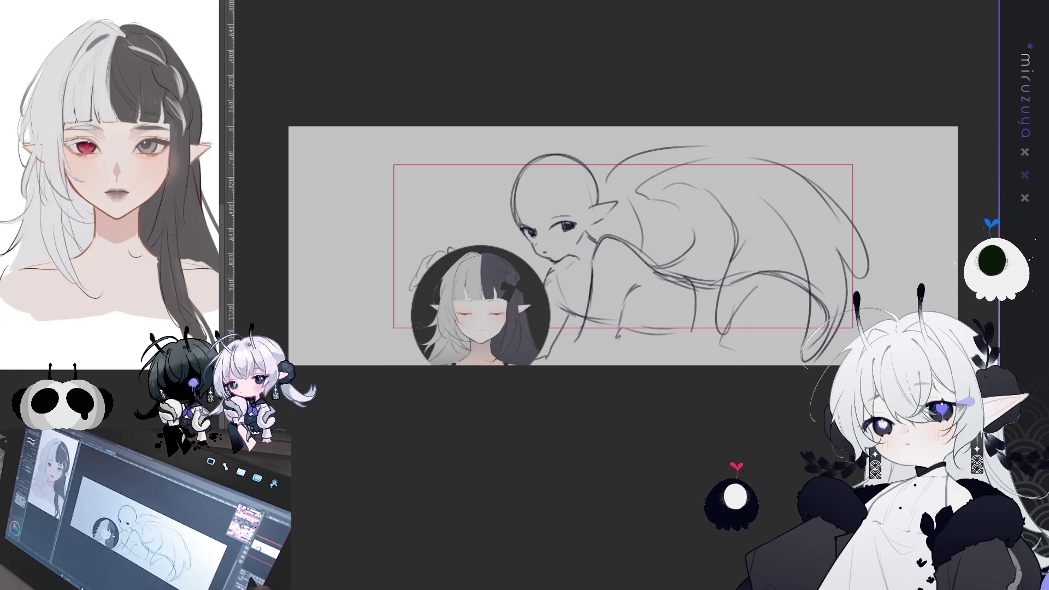
{"action": "key", "text": "ctrl+plus"}
{"action": "key", "text": "^"}
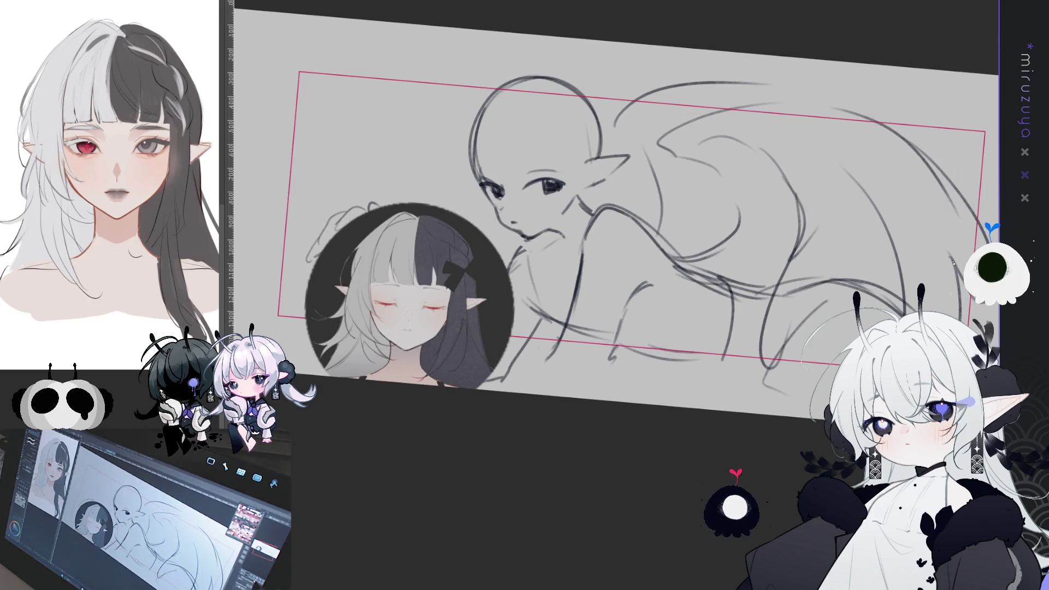
Sketch blunt bangs across the forehead and hair falling to the left of the head.
{"action": "key", "text": "ctrl+at"}
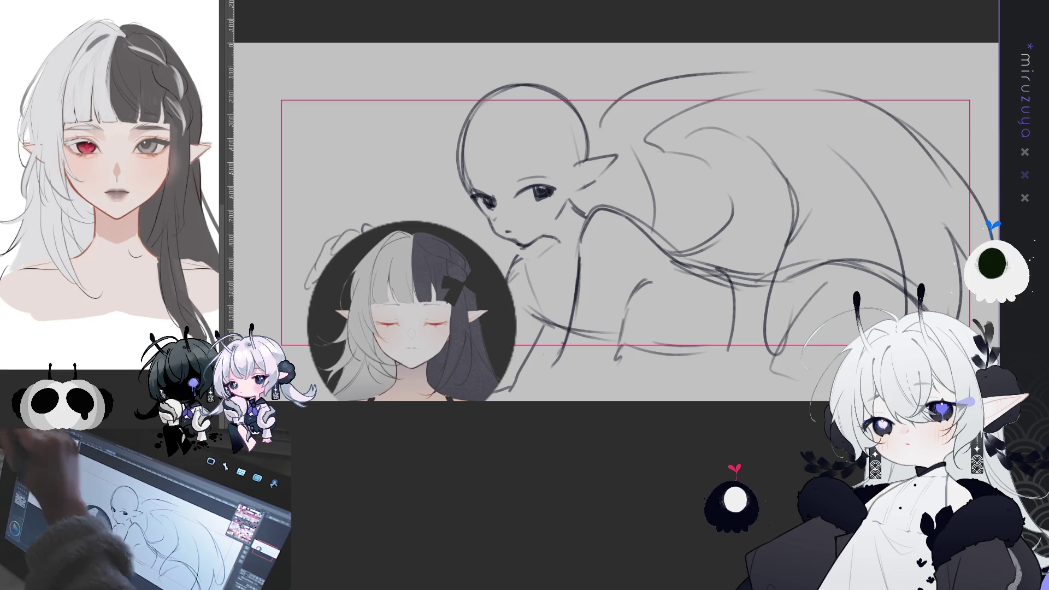
{"action": "mouse_move", "coordinate": [485, 127]}
{"action": "left_mouse_down"}
{"action": "mouse_move", "coordinate": [499, 185]}
{"action": "mouse_move", "coordinate": [517, 186]}
{"action": "mouse_move", "coordinate": [511, 177]}
{"action": "left_mouse_up"}
{"action": "left_click_drag", "start_coordinate": [522, 138], "coordinate": [526, 174]}
{"action": "left_click_drag", "start_coordinate": [559, 112], "coordinate": [568, 174]}
{"action": "left_click_drag", "start_coordinate": [480, 137], "coordinate": [486, 185]}
{"action": "left_click_drag", "start_coordinate": [492, 86], "coordinate": [458, 134]}
{"action": "key", "text": "ctrl+z"}
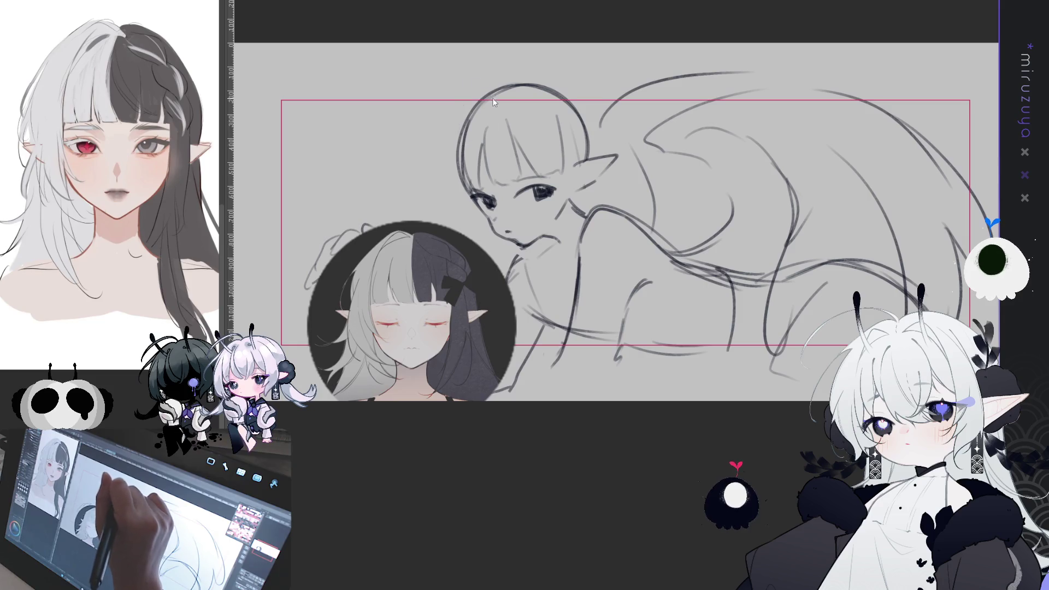
{"action": "left_click_drag", "start_coordinate": [458, 107], "coordinate": [446, 199]}
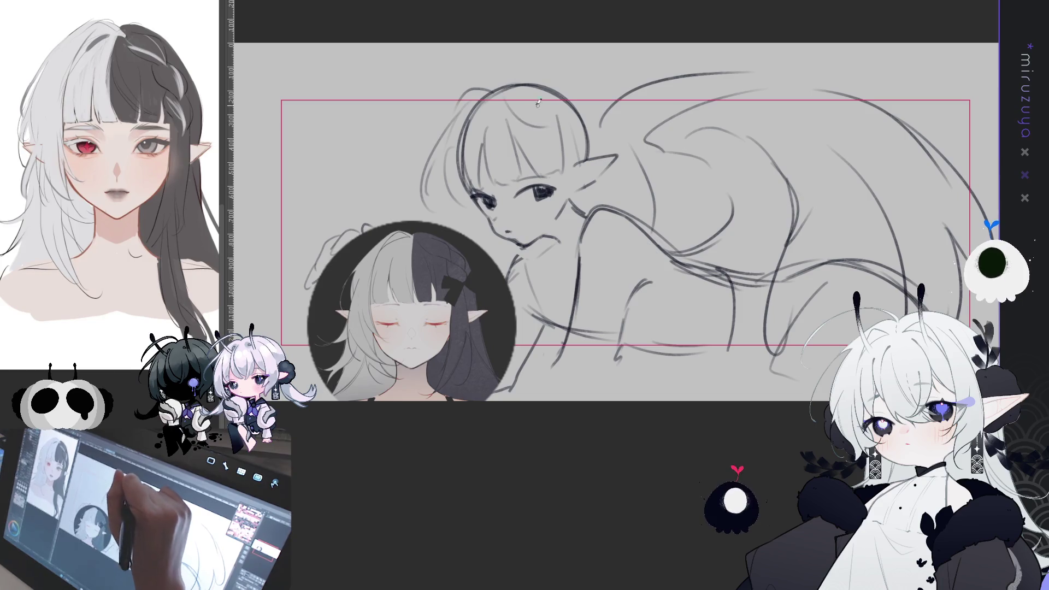
{"action": "left_click_drag", "start_coordinate": [541, 118], "coordinate": [558, 94]}
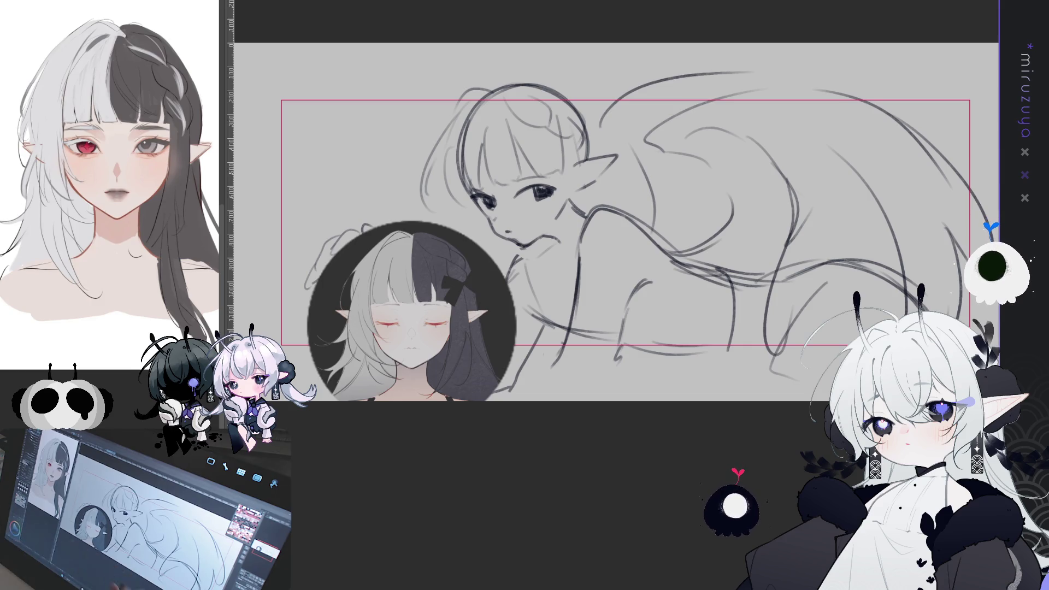
Add hair over the head, along the cheek, neck and shoulder, and lighten the dark left outline.
{"action": "left_click_drag", "start_coordinate": [700, 528], "coordinate": [659, 541]}
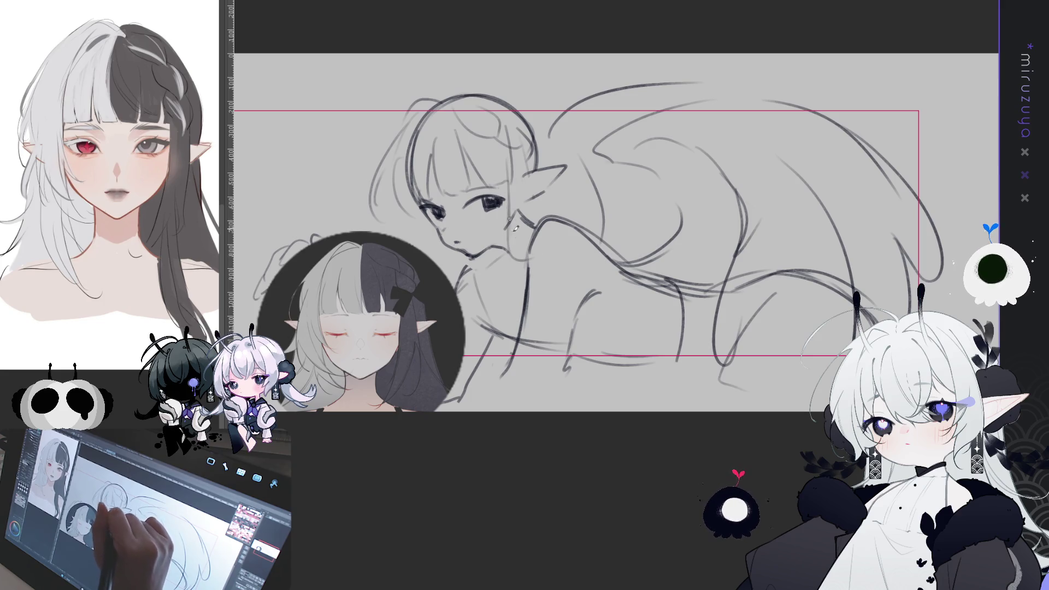
{"action": "mouse_move", "coordinate": [580, 231]}
{"action": "left_mouse_down"}
{"action": "mouse_move", "coordinate": [626, 279]}
{"action": "mouse_move", "coordinate": [623, 347]}
{"action": "mouse_move", "coordinate": [618, 322]}
{"action": "mouse_move", "coordinate": [655, 344]}
{"action": "mouse_move", "coordinate": [623, 256]}
{"action": "mouse_move", "coordinate": [710, 306]}
{"action": "mouse_move", "coordinate": [743, 273]}
{"action": "mouse_move", "coordinate": [691, 236]}
{"action": "left_mouse_up"}
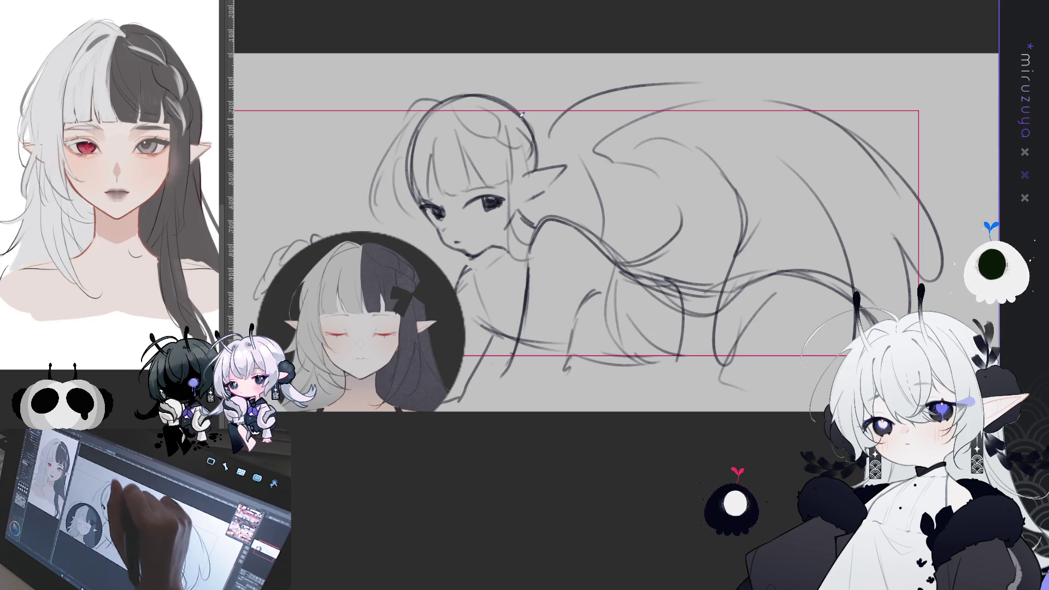
{"action": "left_click_drag", "start_coordinate": [447, 101], "coordinate": [544, 138]}
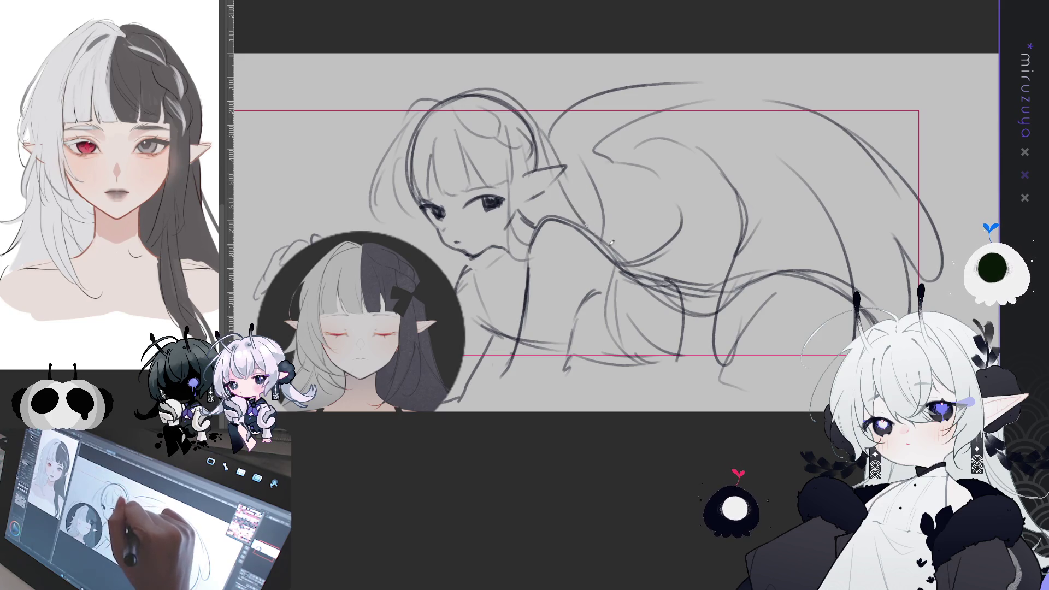
{"action": "mouse_move", "coordinate": [434, 216]}
{"action": "left_mouse_down"}
{"action": "mouse_move", "coordinate": [425, 257]}
{"action": "mouse_move", "coordinate": [498, 318]}
{"action": "left_mouse_up"}
{"action": "left_click_drag", "start_coordinate": [457, 262], "coordinate": [493, 353]}
{"action": "left_click_drag", "start_coordinate": [464, 295], "coordinate": [466, 336]}
{"action": "left_click_drag", "start_coordinate": [478, 254], "coordinate": [471, 305]}
{"action": "mouse_move", "coordinate": [898, 264]}
{"action": "left_mouse_down"}
{"action": "mouse_move", "coordinate": [876, 262]}
{"action": "mouse_move", "coordinate": [855, 279]}
{"action": "left_mouse_up"}
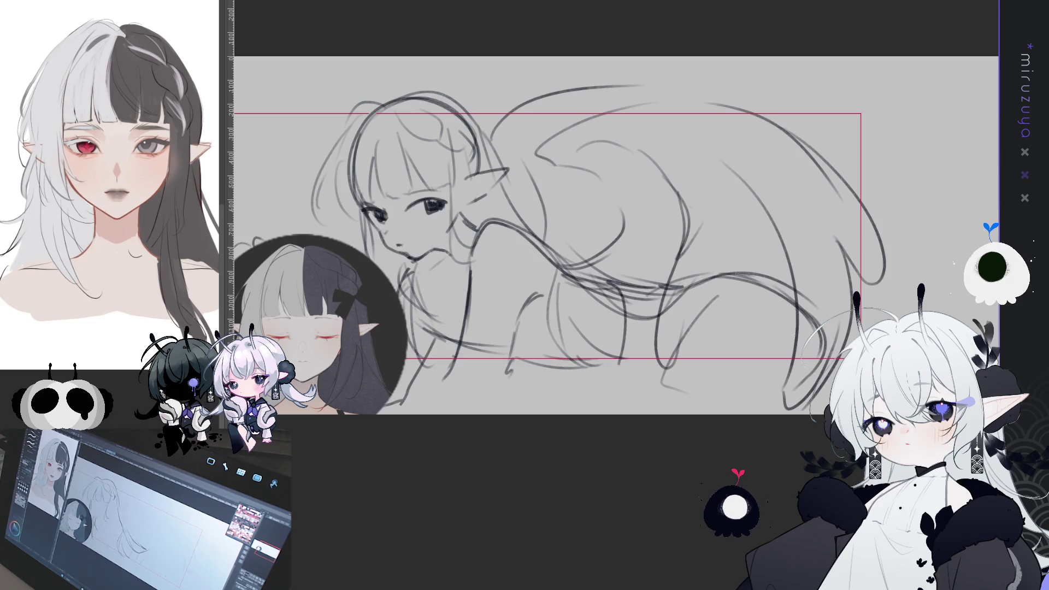
{"action": "mouse_move", "coordinate": [361, 202]}
{"action": "left_mouse_down"}
{"action": "mouse_move", "coordinate": [352, 145]}
{"action": "mouse_move", "coordinate": [404, 99]}
{"action": "mouse_move", "coordinate": [449, 116]}
{"action": "left_mouse_up"}
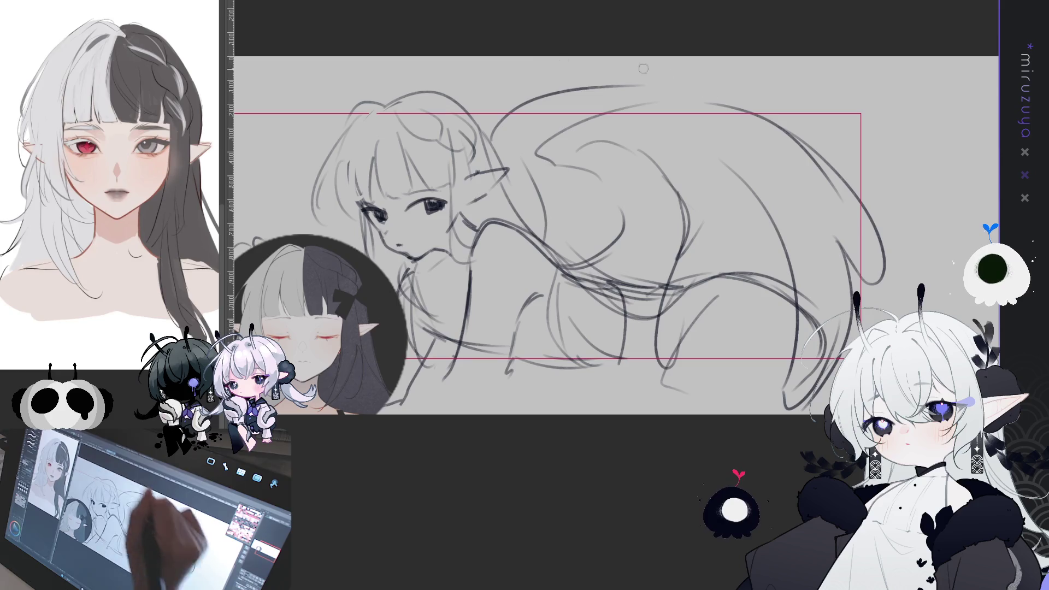
{"action": "scroll", "coordinate": [839, 250], "scroll_direction": "up", "scroll_amount": 1}
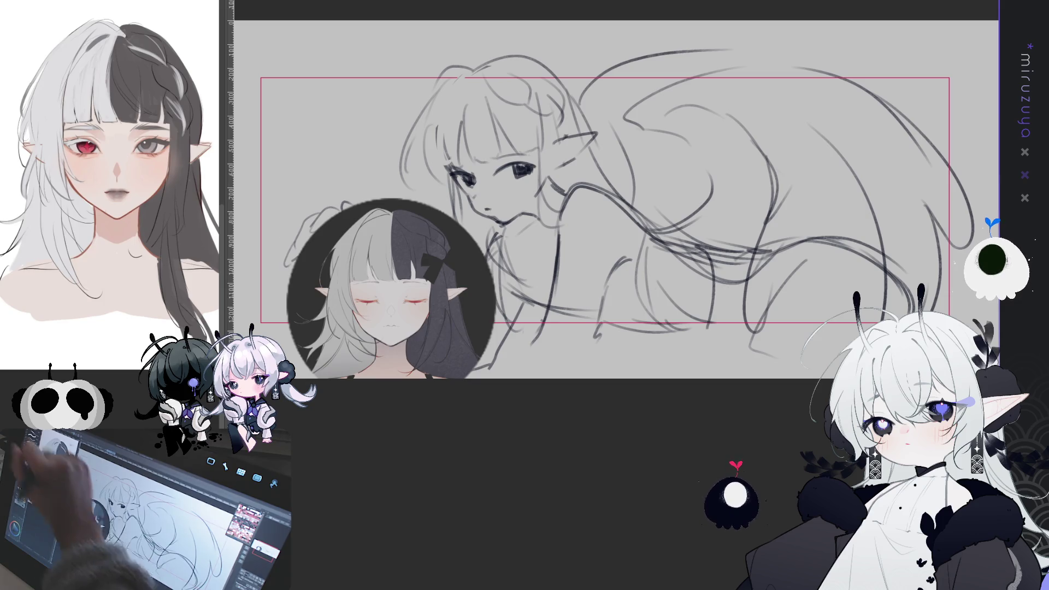
{"action": "left_click_drag", "start_coordinate": [812, 313], "coordinate": [788, 327]}
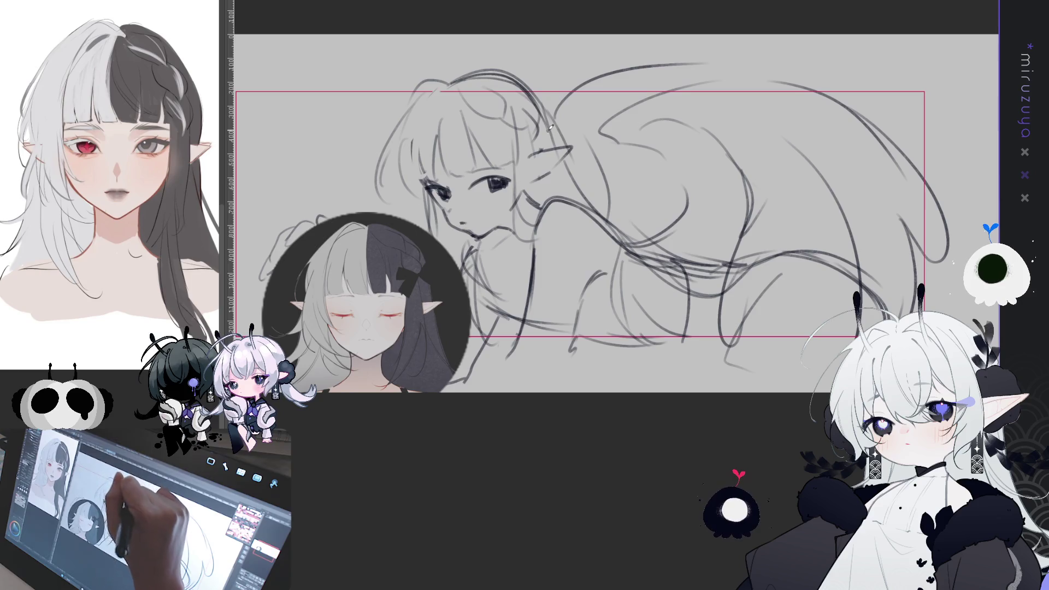
{"action": "mouse_move", "coordinate": [881, 403]}
{"action": "left_mouse_down"}
{"action": "mouse_move", "coordinate": [805, 406]}
{"action": "mouse_move", "coordinate": [896, 389]}
{"action": "left_mouse_up"}
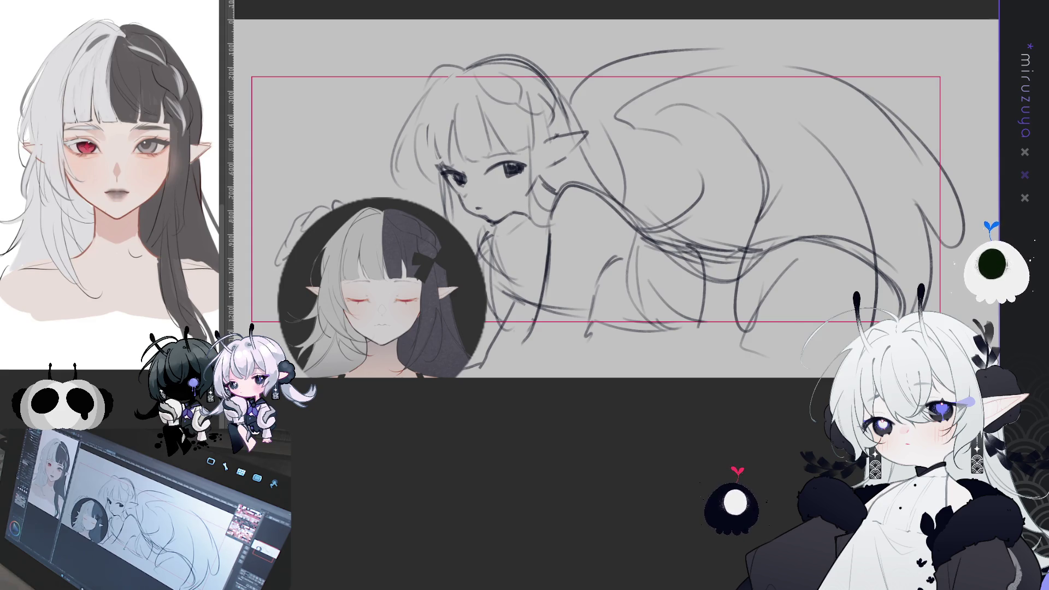
{"action": "left_click_drag", "start_coordinate": [774, 439], "coordinate": [623, 454]}
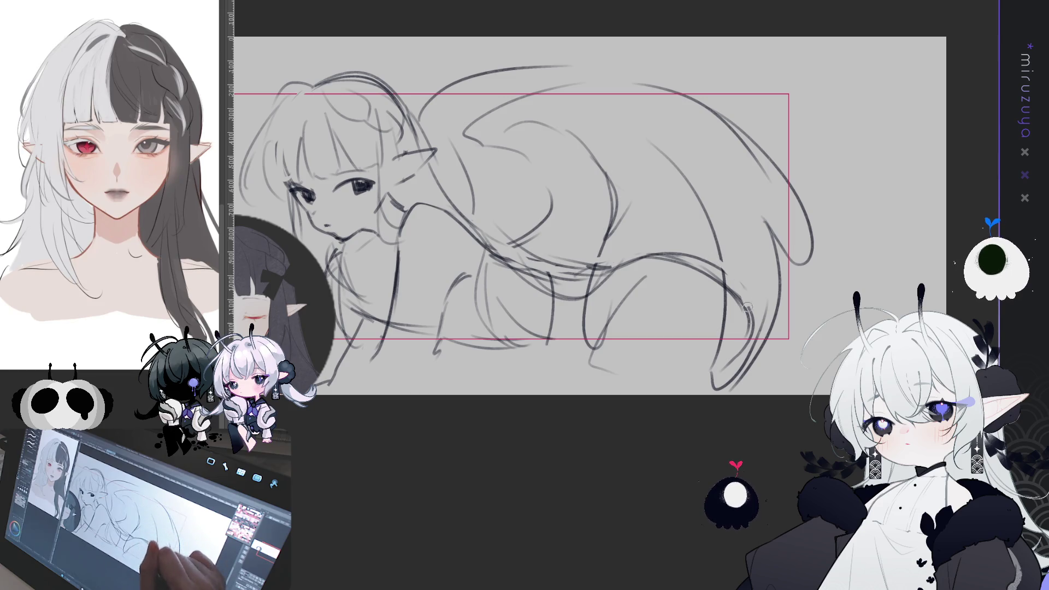
{"action": "left_click_drag", "start_coordinate": [701, 311], "coordinate": [760, 296]}
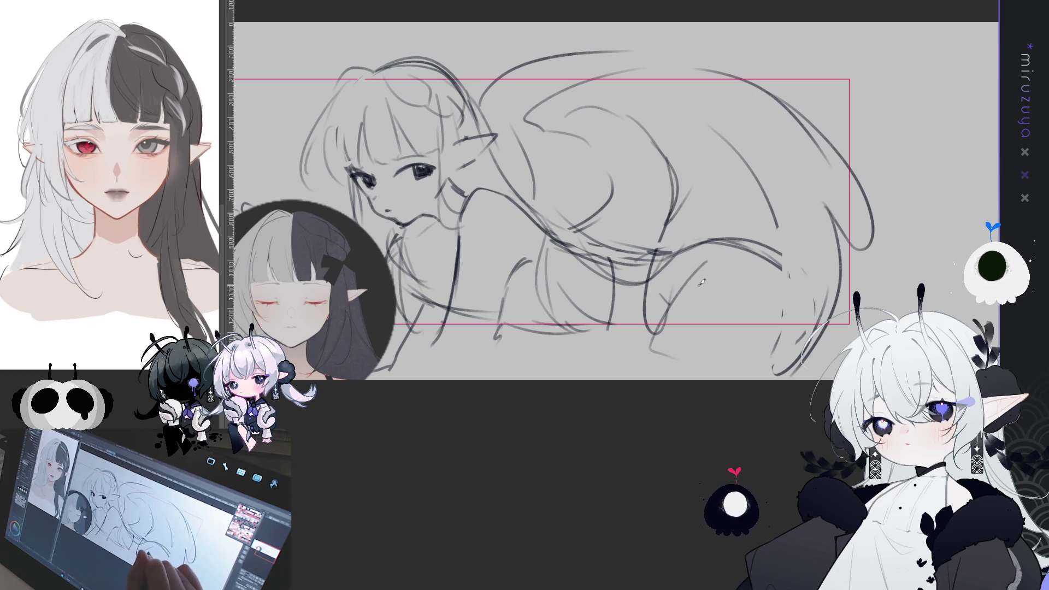
Try several curves for the lower-right leg, undoing them.
{"action": "left_click_drag", "start_coordinate": [741, 243], "coordinate": [798, 308]}
{"action": "left_click_drag", "start_coordinate": [781, 254], "coordinate": [797, 342]}
{"action": "key", "text": "ctrl+z"}
{"action": "left_click_drag", "start_coordinate": [768, 249], "coordinate": [813, 326]}
{"action": "left_click_drag", "start_coordinate": [771, 248], "coordinate": [800, 333]}
{"action": "key", "text": "ctrl+z"}
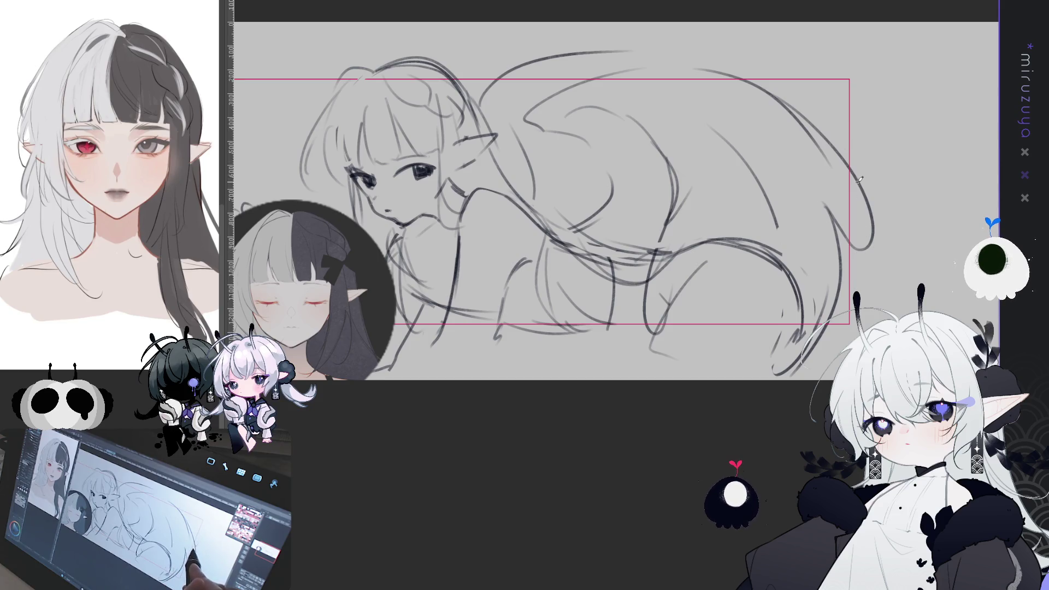
{"action": "left_click_drag", "start_coordinate": [776, 326], "coordinate": [798, 337]}
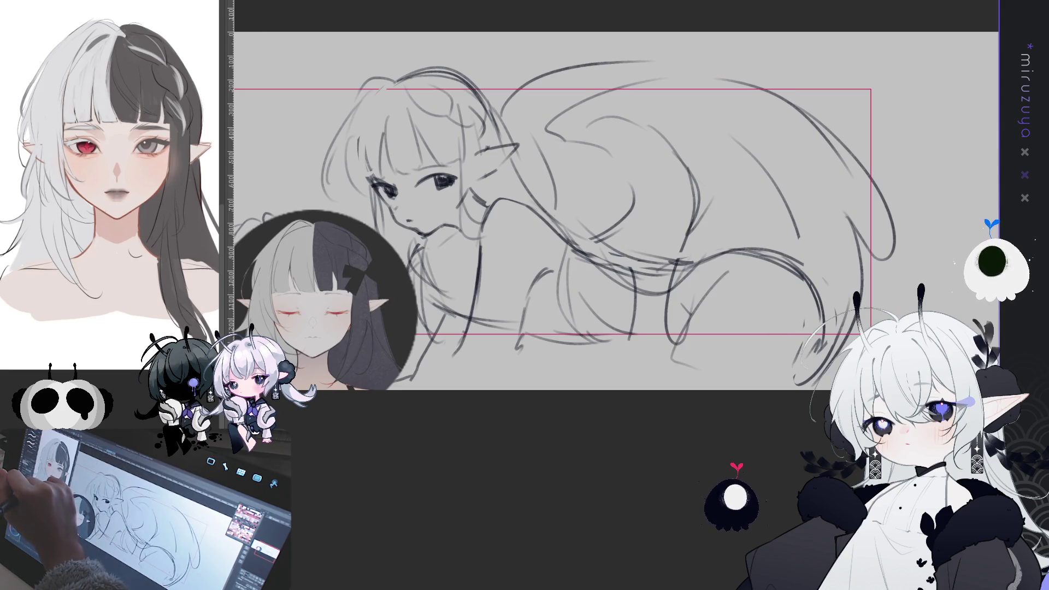
Erase the large wing arcs and lower-right sketch lines, then sketch faint hair strokes with the pen.
{"action": "mouse_move", "coordinate": [668, 152]}
{"action": "left_mouse_down"}
{"action": "mouse_move", "coordinate": [692, 218]}
{"action": "mouse_move", "coordinate": [666, 339]}
{"action": "left_mouse_up"}
{"action": "mouse_move", "coordinate": [743, 152]}
{"action": "left_mouse_down"}
{"action": "mouse_move", "coordinate": [809, 235]}
{"action": "mouse_move", "coordinate": [814, 360]}
{"action": "mouse_move", "coordinate": [874, 235]}
{"action": "mouse_move", "coordinate": [833, 142]}
{"action": "left_mouse_up"}
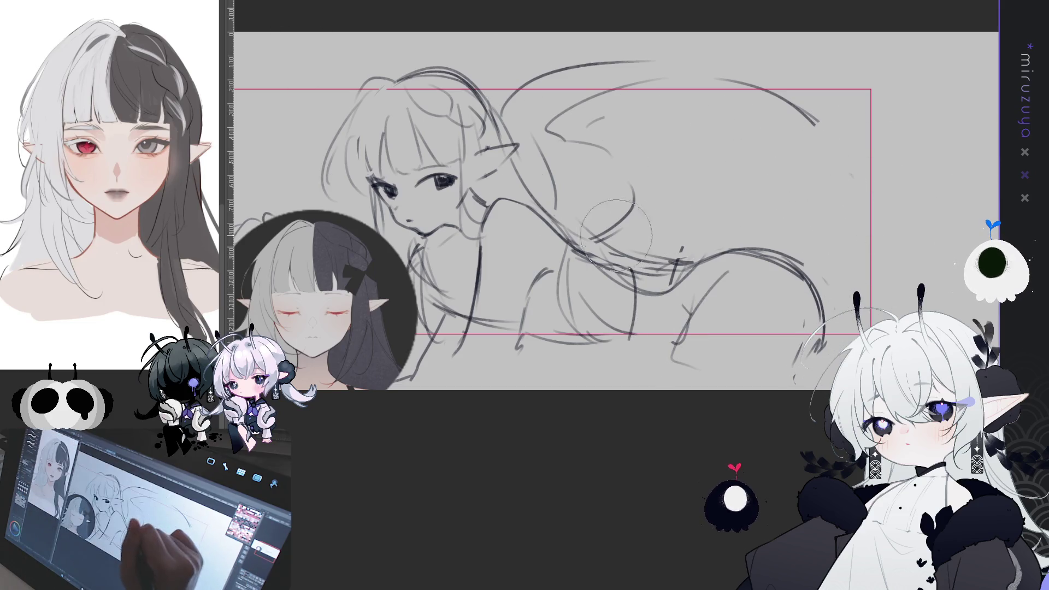
{"action": "mouse_move", "coordinate": [593, 157]}
{"action": "left_mouse_down"}
{"action": "mouse_move", "coordinate": [934, 148]}
{"action": "mouse_move", "coordinate": [553, 104]}
{"action": "mouse_move", "coordinate": [534, 117]}
{"action": "mouse_move", "coordinate": [624, 147]}
{"action": "left_mouse_up"}
{"action": "key", "text": "p"}
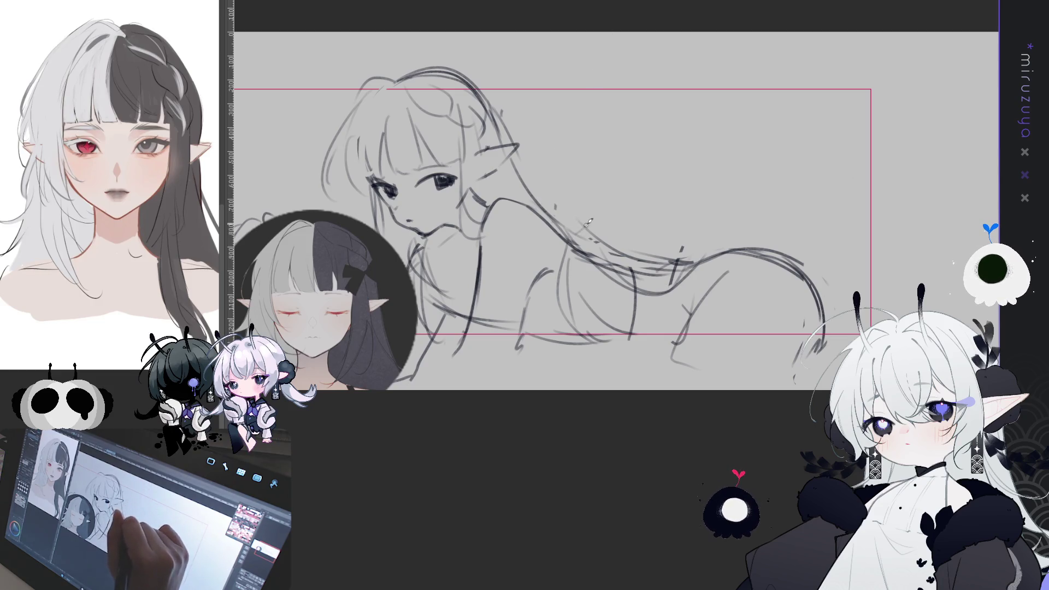
{"action": "mouse_move", "coordinate": [581, 232]}
{"action": "left_mouse_down"}
{"action": "mouse_move", "coordinate": [611, 149]}
{"action": "mouse_move", "coordinate": [572, 237]}
{"action": "left_mouse_up"}
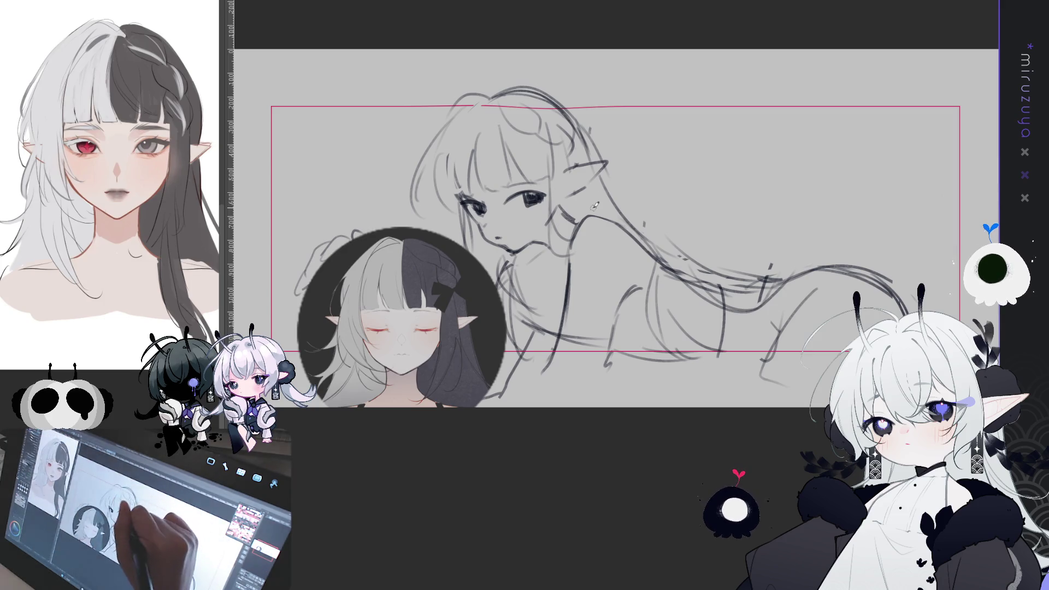
Draw hair strands flowing down from the ear across the back, ending in a looping curl.
{"action": "left_click_drag", "start_coordinate": [604, 173], "coordinate": [630, 220]}
{"action": "key", "text": "ctrl+z"}
{"action": "left_click_drag", "start_coordinate": [601, 169], "coordinate": [628, 222]}
{"action": "mouse_move", "coordinate": [582, 193]}
{"action": "left_mouse_down"}
{"action": "mouse_move", "coordinate": [647, 224]}
{"action": "mouse_move", "coordinate": [686, 273]}
{"action": "left_mouse_up"}
{"action": "mouse_move", "coordinate": [640, 234]}
{"action": "left_mouse_down"}
{"action": "mouse_move", "coordinate": [650, 272]}
{"action": "mouse_move", "coordinate": [728, 288]}
{"action": "mouse_move", "coordinate": [731, 320]}
{"action": "mouse_move", "coordinate": [749, 314]}
{"action": "mouse_move", "coordinate": [709, 355]}
{"action": "left_mouse_up"}
{"action": "left_click_drag", "start_coordinate": [732, 320], "coordinate": [728, 378]}
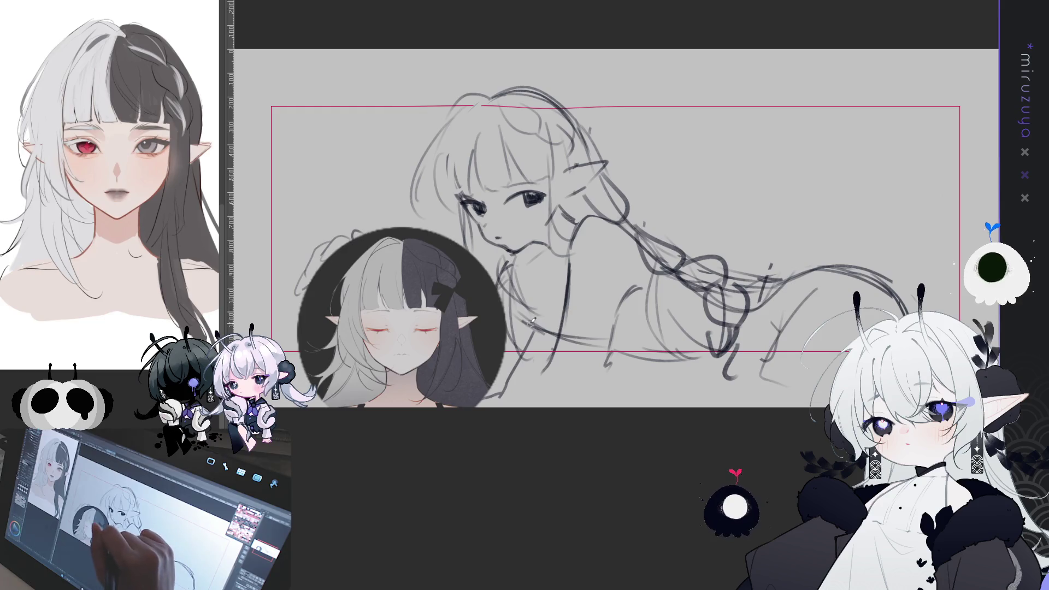
Sketch the arm and hand below the face and the hair strand beside it.
{"action": "mouse_move", "coordinate": [535, 305]}
{"action": "left_mouse_down"}
{"action": "mouse_move", "coordinate": [565, 358]}
{"action": "mouse_move", "coordinate": [538, 302]}
{"action": "mouse_move", "coordinate": [551, 356]}
{"action": "left_mouse_up"}
{"action": "key", "text": "ctrl+z"}
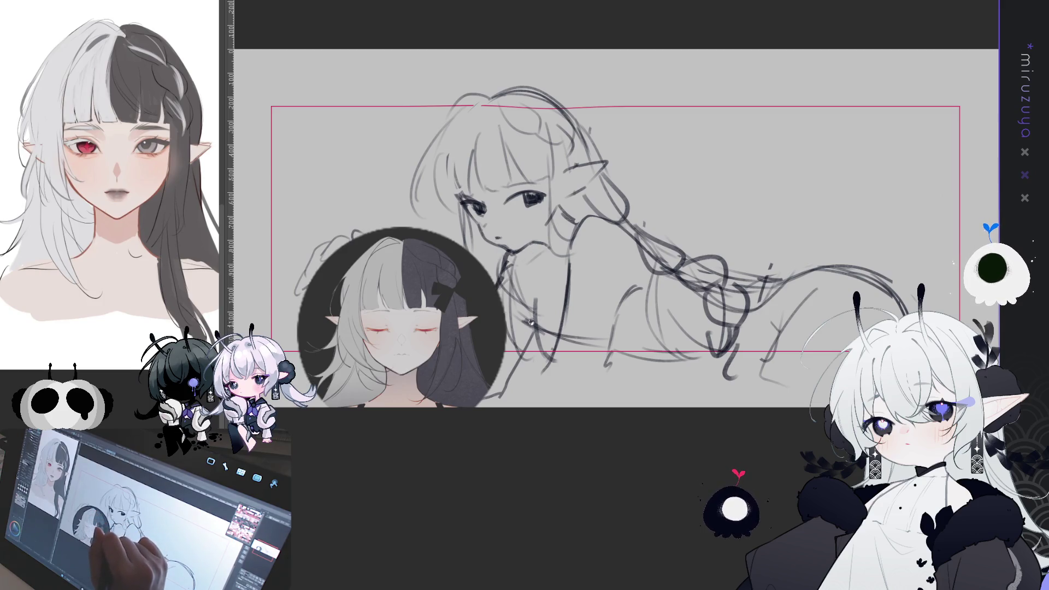
{"action": "left_click_drag", "start_coordinate": [533, 320], "coordinate": [513, 365]}
{"action": "left_click_drag", "start_coordinate": [463, 197], "coordinate": [484, 258]}
{"action": "left_click_drag", "start_coordinate": [541, 241], "coordinate": [512, 312]}
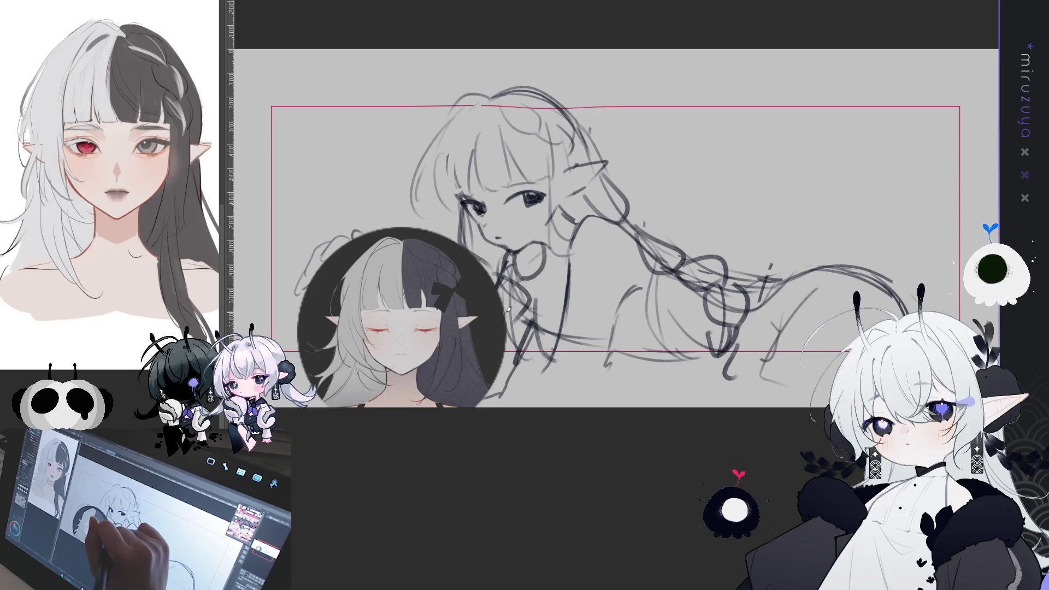
{"action": "left_click_drag", "start_coordinate": [531, 279], "coordinate": [520, 325]}
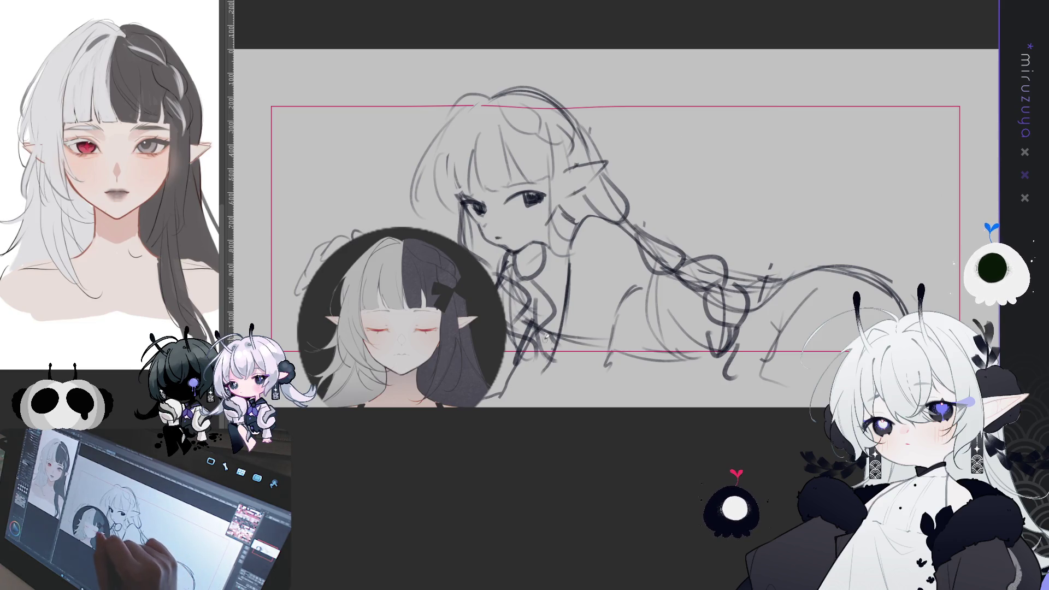
Draw the lower-body line running down-right, plus the chest, shoulder and upper-arm lines.
{"action": "left_click_drag", "start_coordinate": [626, 362], "coordinate": [668, 326]}
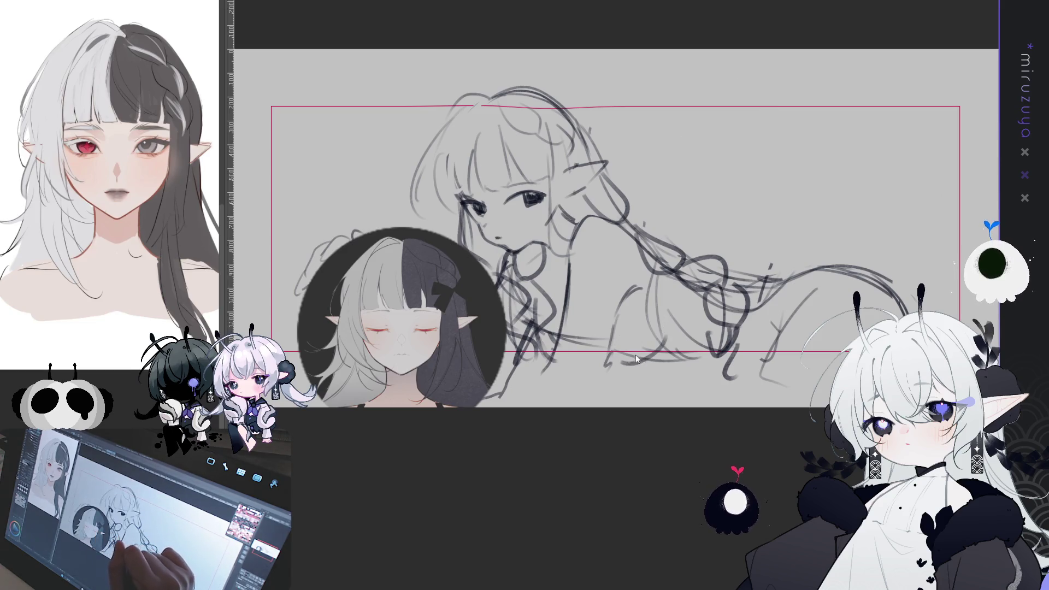
{"action": "left_click_drag", "start_coordinate": [621, 359], "coordinate": [648, 340]}
{"action": "key", "text": "ctrl+z"}
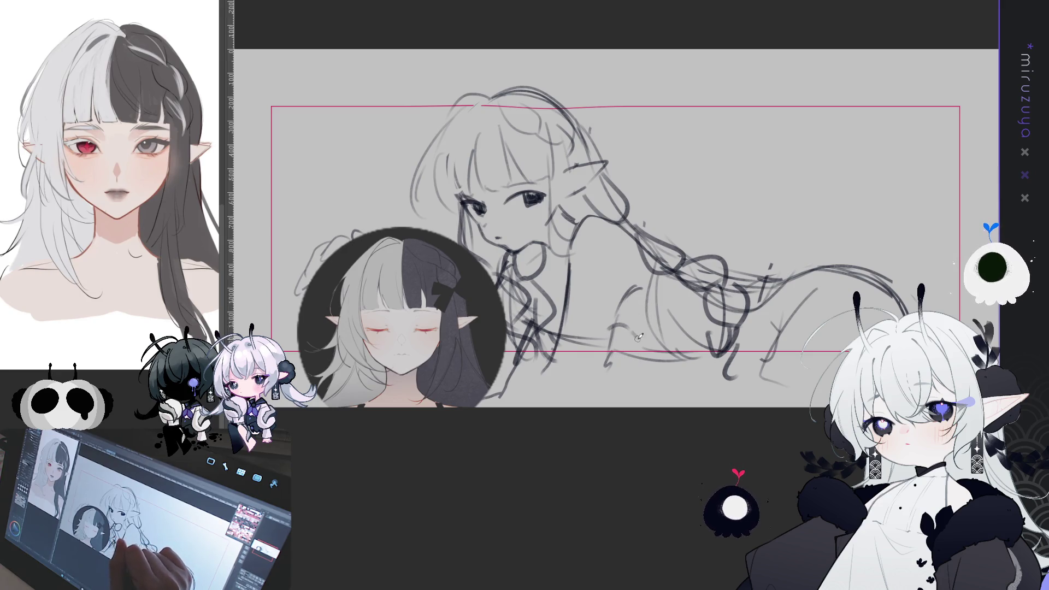
{"action": "left_click_drag", "start_coordinate": [622, 324], "coordinate": [682, 352]}
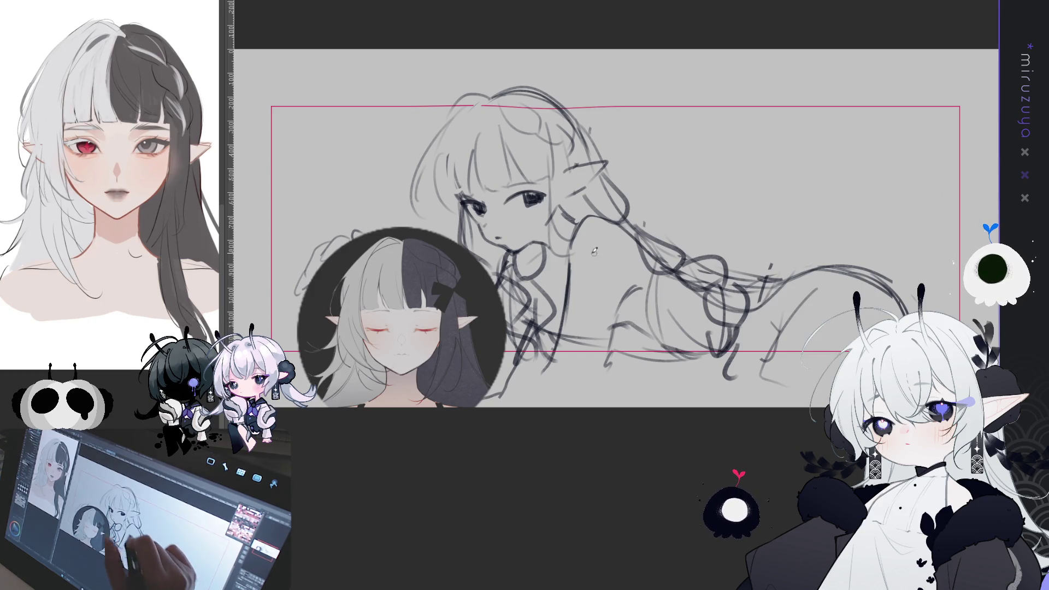
{"action": "left_click_drag", "start_coordinate": [538, 262], "coordinate": [534, 311]}
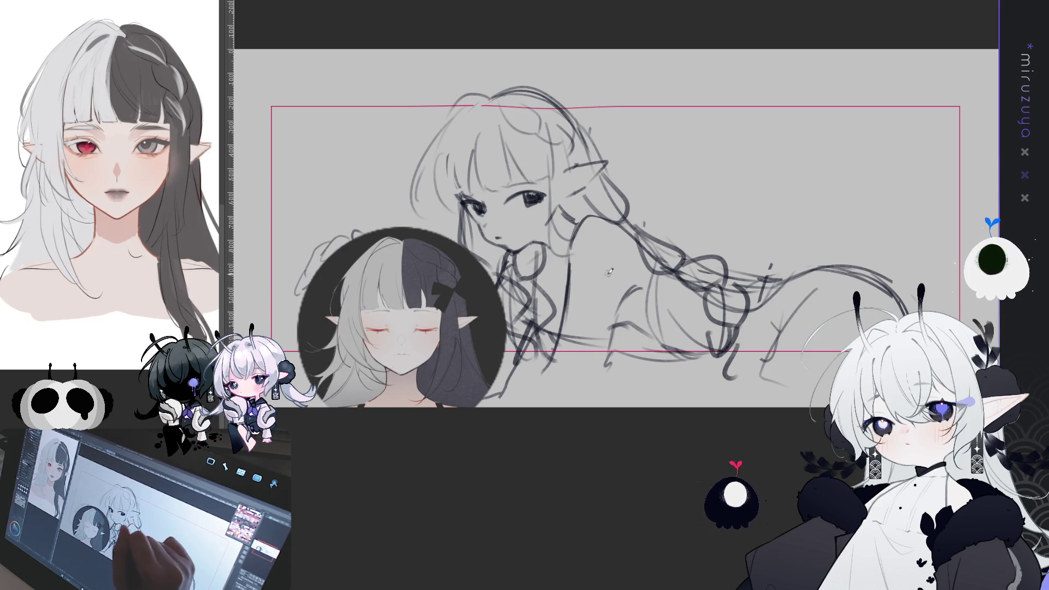
{"action": "mouse_move", "coordinate": [623, 225]}
{"action": "left_mouse_down"}
{"action": "mouse_move", "coordinate": [583, 220]}
{"action": "mouse_move", "coordinate": [571, 287]}
{"action": "left_mouse_up"}
{"action": "left_click_drag", "start_coordinate": [634, 278], "coordinate": [596, 371]}
Redraw a smoother curved arc over the girl's back.
{"action": "mouse_move", "coordinate": [745, 278]}
{"action": "left_mouse_down"}
{"action": "mouse_move", "coordinate": [674, 284]}
{"action": "mouse_move", "coordinate": [759, 276]}
{"action": "mouse_move", "coordinate": [838, 330]}
{"action": "mouse_move", "coordinate": [822, 386]}
{"action": "left_mouse_up"}
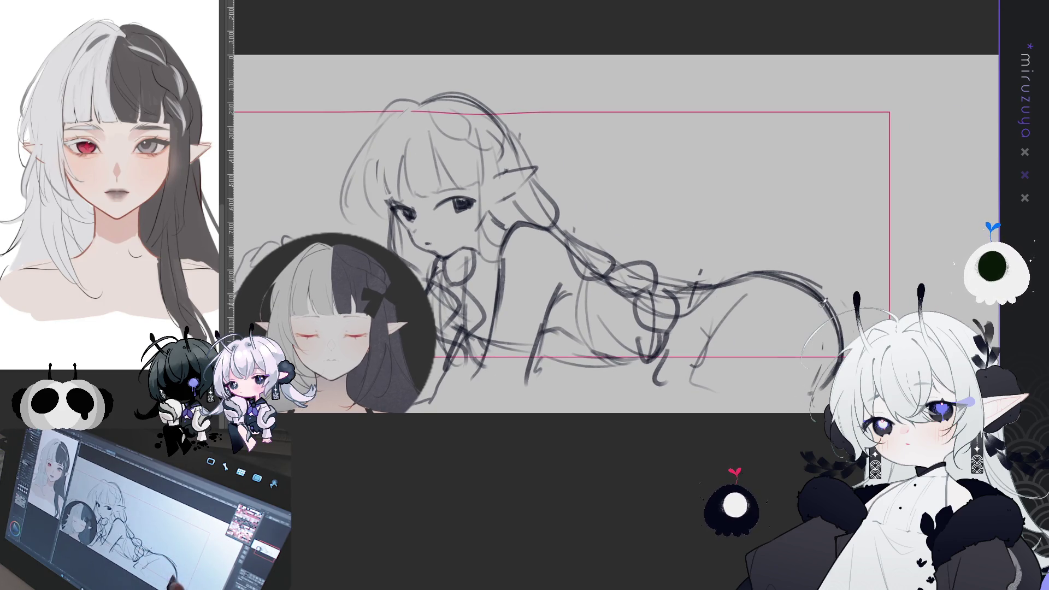
{"action": "mouse_move", "coordinate": [709, 334]}
{"action": "left_mouse_down"}
{"action": "mouse_move", "coordinate": [757, 318]}
{"action": "mouse_move", "coordinate": [822, 385]}
{"action": "left_mouse_up"}
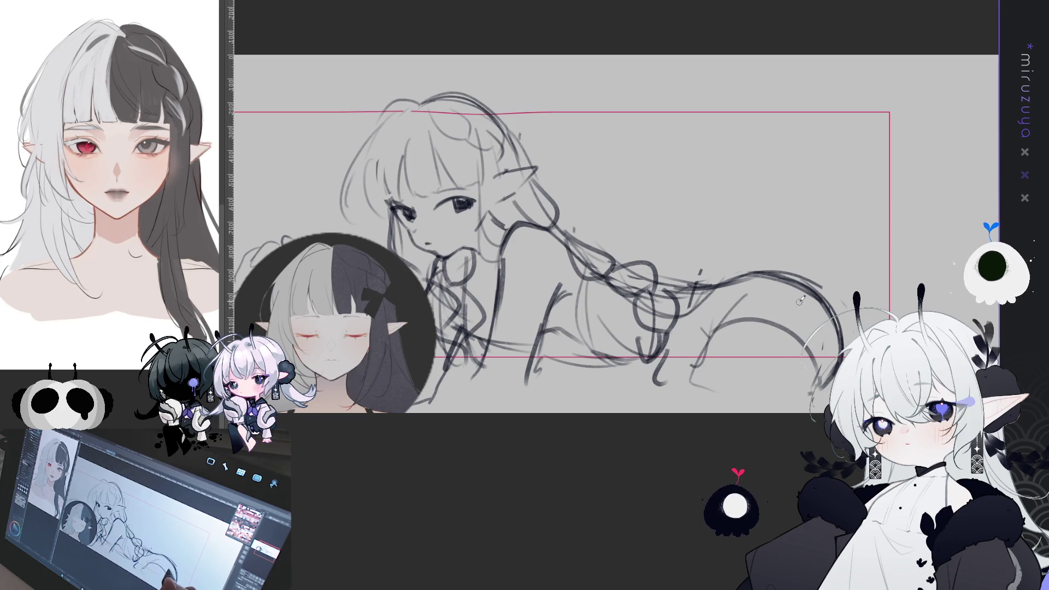
{"action": "key", "text": "ctrl+z"}
{"action": "mouse_move", "coordinate": [705, 350]}
{"action": "left_mouse_down"}
{"action": "mouse_move", "coordinate": [803, 327]}
{"action": "mouse_move", "coordinate": [819, 367]}
{"action": "left_mouse_up"}
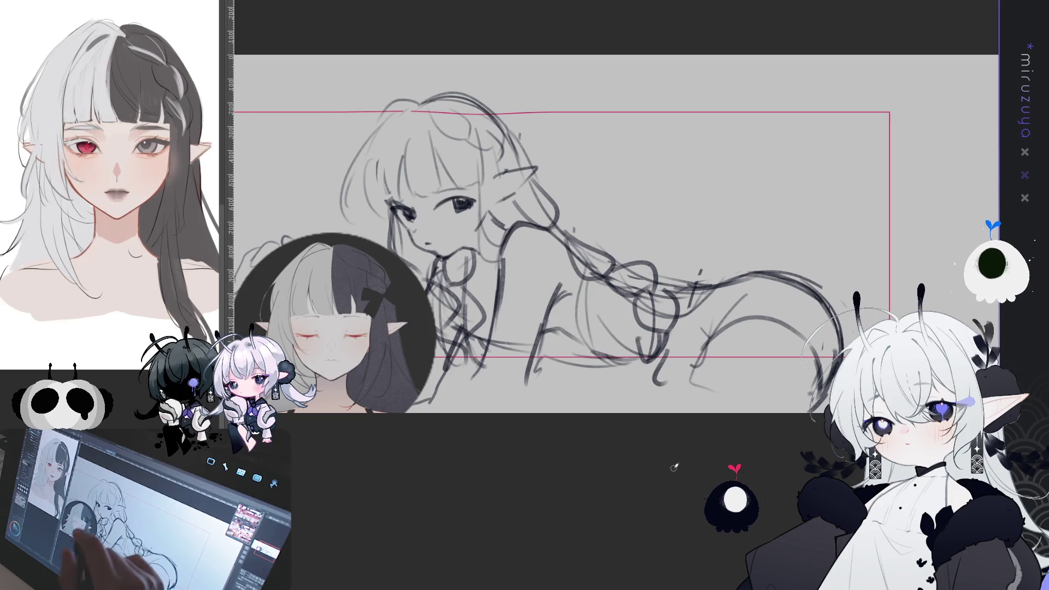
{"action": "mouse_move", "coordinate": [628, 248]}
{"action": "left_mouse_down"}
{"action": "mouse_move", "coordinate": [520, 280]}
{"action": "mouse_move", "coordinate": [552, 214]}
{"action": "mouse_move", "coordinate": [586, 189]}
{"action": "mouse_move", "coordinate": [562, 178]}
{"action": "mouse_move", "coordinate": [772, 167]}
{"action": "left_mouse_up"}
{"action": "key", "text": "ctrl+z"}
{"action": "key", "text": "ctrl+z"}
Draw the wing's hooked top edge, long lower edge and a curved inner stroke.
{"action": "mouse_move", "coordinate": [546, 208]}
{"action": "left_mouse_down"}
{"action": "mouse_move", "coordinate": [593, 151]}
{"action": "mouse_move", "coordinate": [795, 117]}
{"action": "mouse_move", "coordinate": [718, 146]}
{"action": "mouse_move", "coordinate": [799, 240]}
{"action": "mouse_move", "coordinate": [715, 238]}
{"action": "left_mouse_up"}
{"action": "mouse_move", "coordinate": [532, 301]}
{"action": "left_mouse_down"}
{"action": "mouse_move", "coordinate": [582, 276]}
{"action": "mouse_move", "coordinate": [677, 283]}
{"action": "mouse_move", "coordinate": [781, 255]}
{"action": "mouse_move", "coordinate": [813, 199]}
{"action": "left_mouse_up"}
{"action": "left_click_drag", "start_coordinate": [697, 266], "coordinate": [793, 258]}
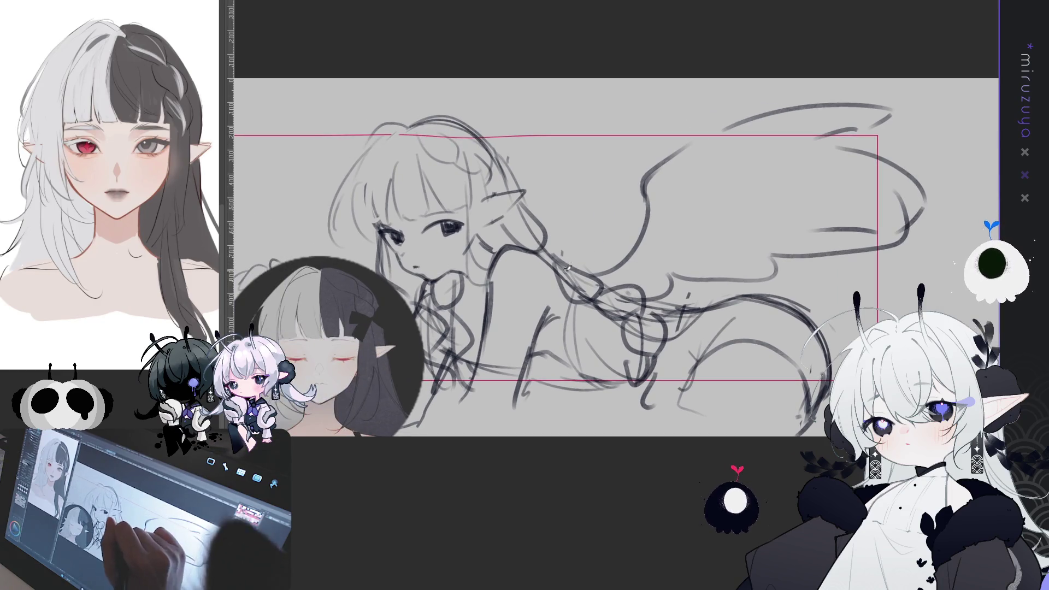
{"action": "left_click_drag", "start_coordinate": [604, 170], "coordinate": [579, 268]}
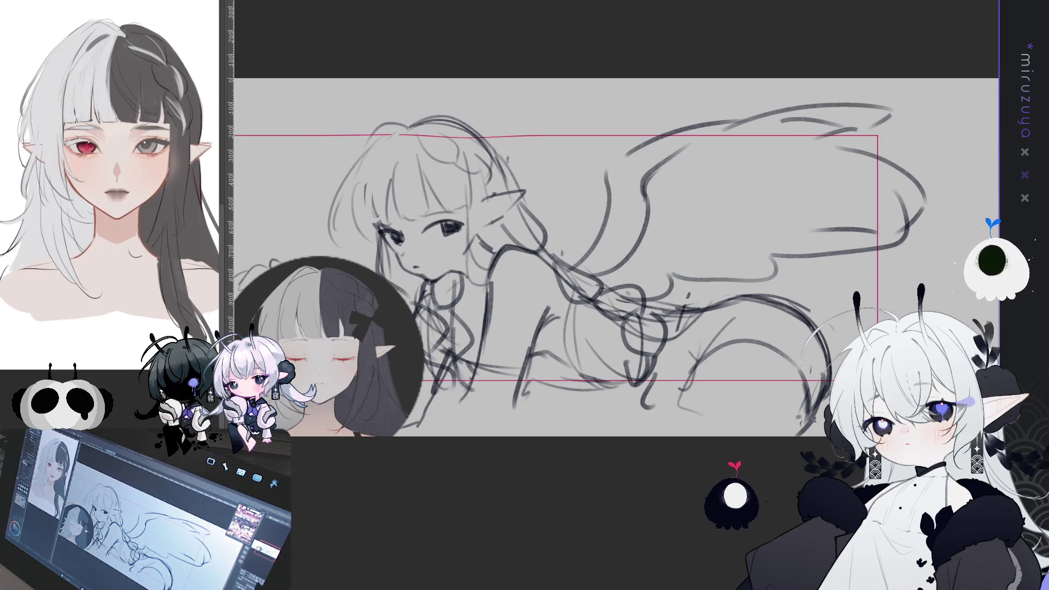
Check the sketch mirrored, redraw the upper wing and hair outline, then preview it on dark navy.
{"action": "key", "text": "h"}
{"action": "key", "text": "h"}
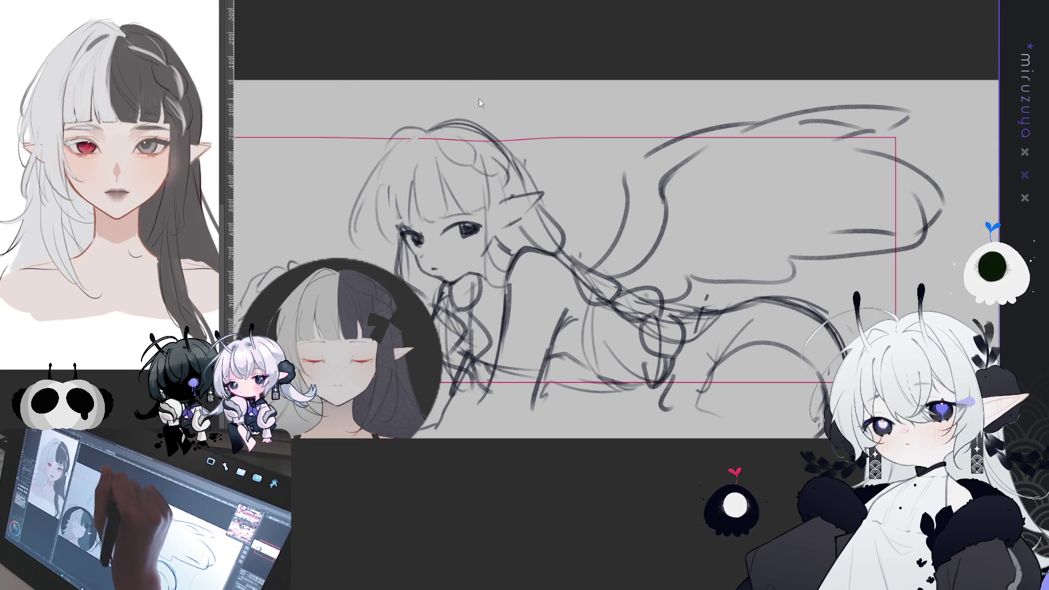
{"action": "key", "text": "ctrl+comma"}
{"action": "key", "text": "ctrl+comma"}
{"action": "key", "text": "ctrl+z"}
{"action": "key", "text": "ctrl+z"}
{"action": "key", "text": "ctrl+z"}
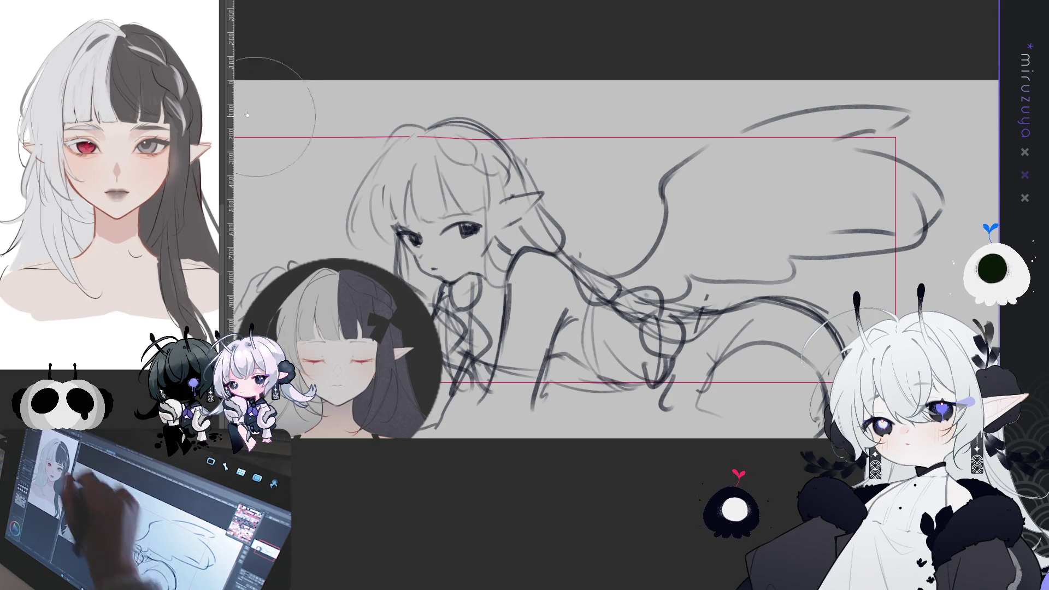
{"action": "left_click_drag", "start_coordinate": [645, 157], "coordinate": [809, 118]}
{"action": "left_click_drag", "start_coordinate": [426, 120], "coordinate": [353, 218]}
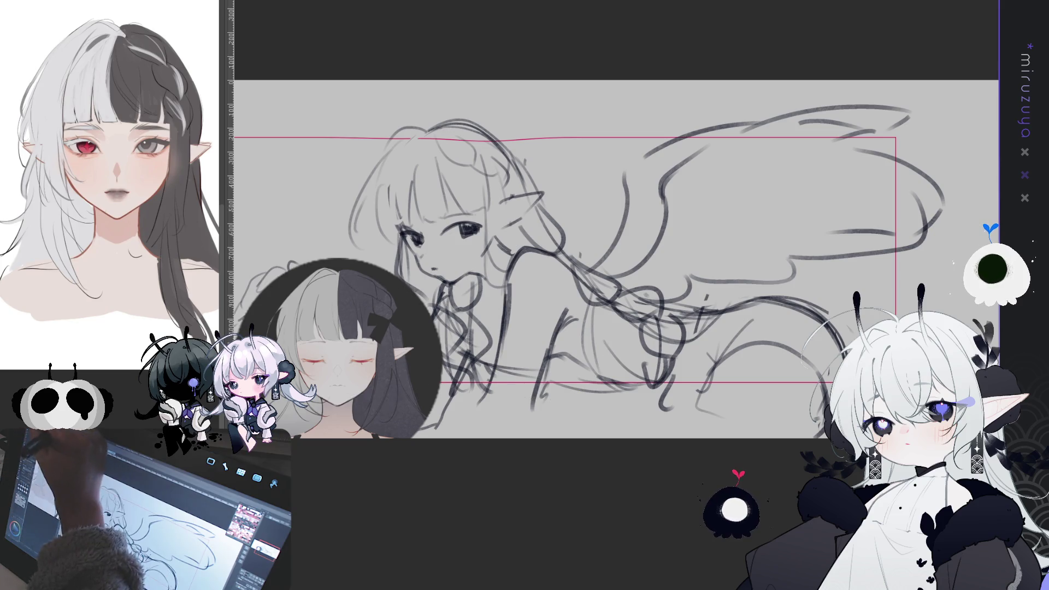
{"action": "left_click_drag", "start_coordinate": [718, 370], "coordinate": [756, 356]}
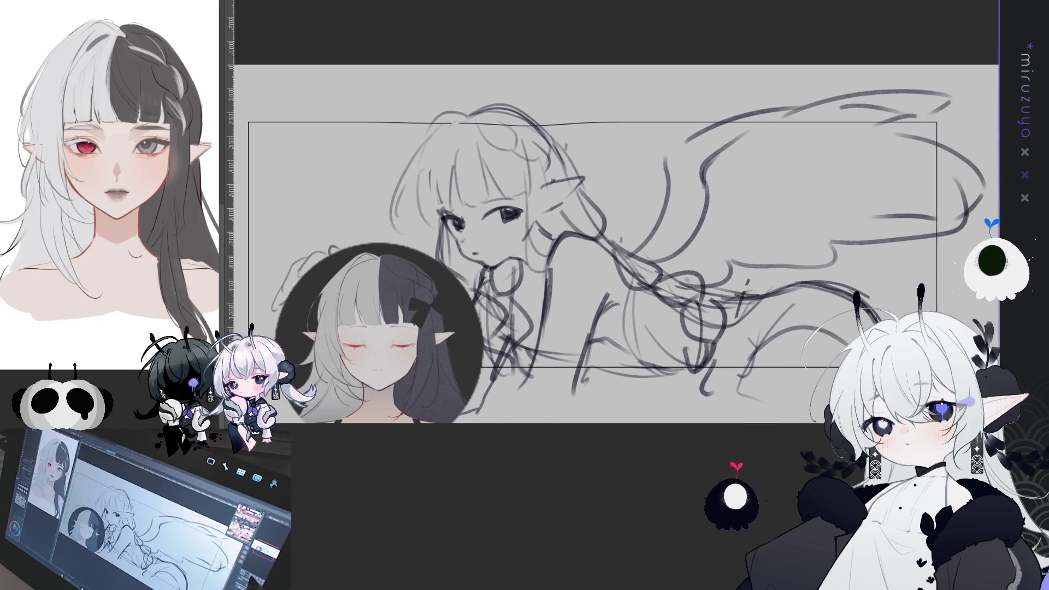
{"action": "key", "text": "ctrl+minus"}
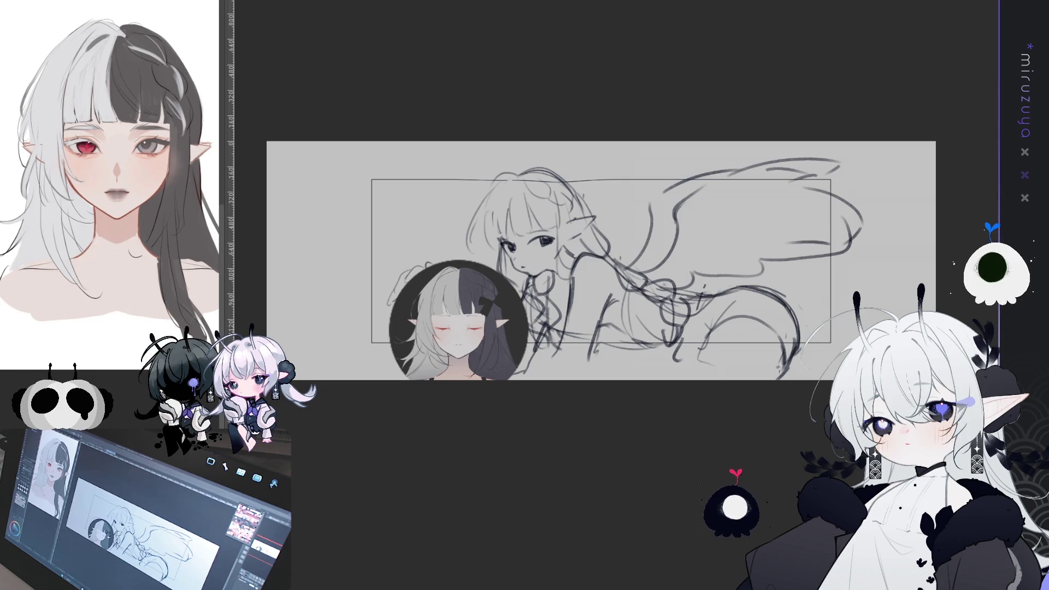
{"action": "key", "text": "alt+BackSpace"}
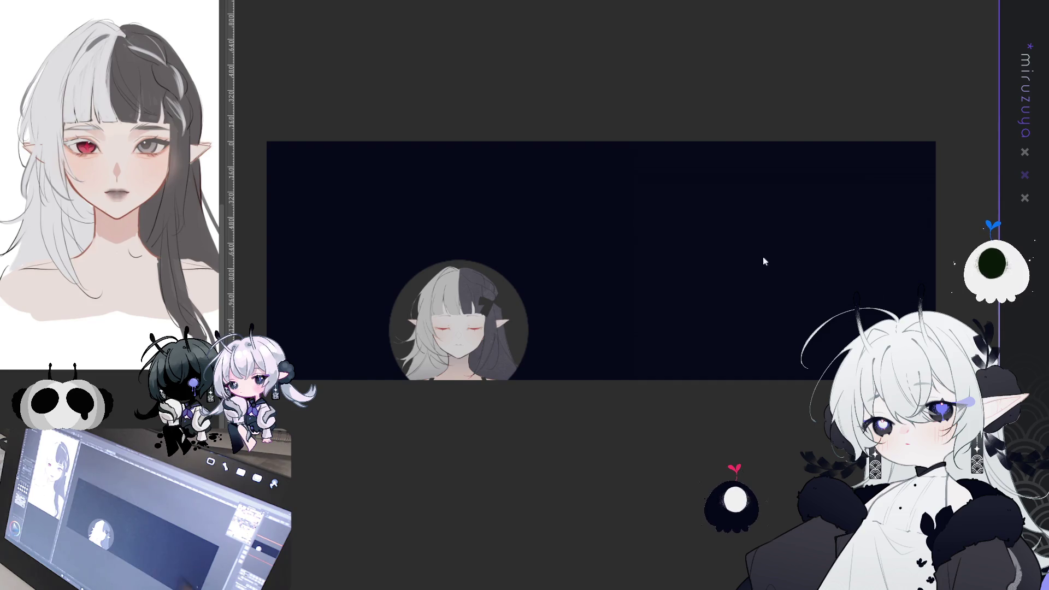
Remove the navy fill and scale the sketch content slightly smaller toward its centre.
{"action": "key", "text": "ctrl+a"}
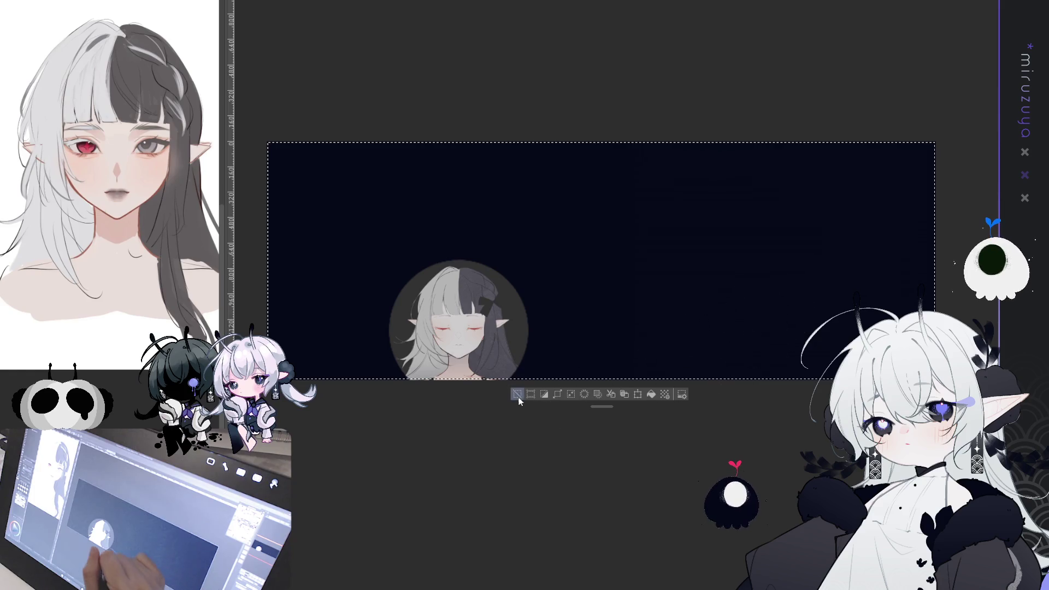
{"action": "key", "text": "ctrl+z"}
{"action": "key", "text": "ctrl+z"}
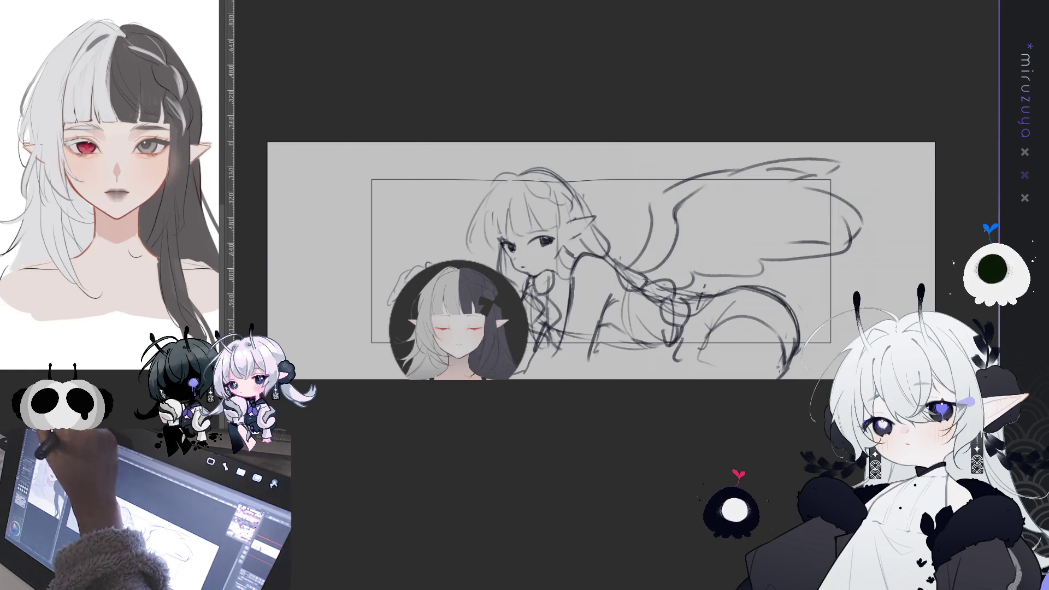
{"action": "key", "text": "ctrl+t"}
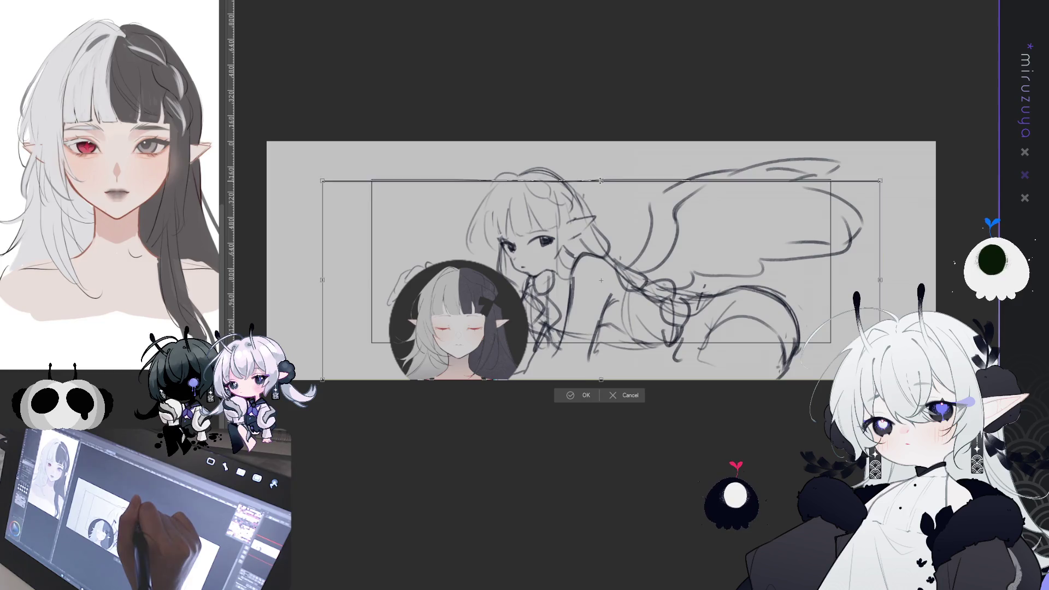
{"action": "left_click_drag", "start_coordinate": [888, 378], "coordinate": [836, 345]}
{"action": "left_click_drag", "start_coordinate": [601, 345], "coordinate": [605, 342]}
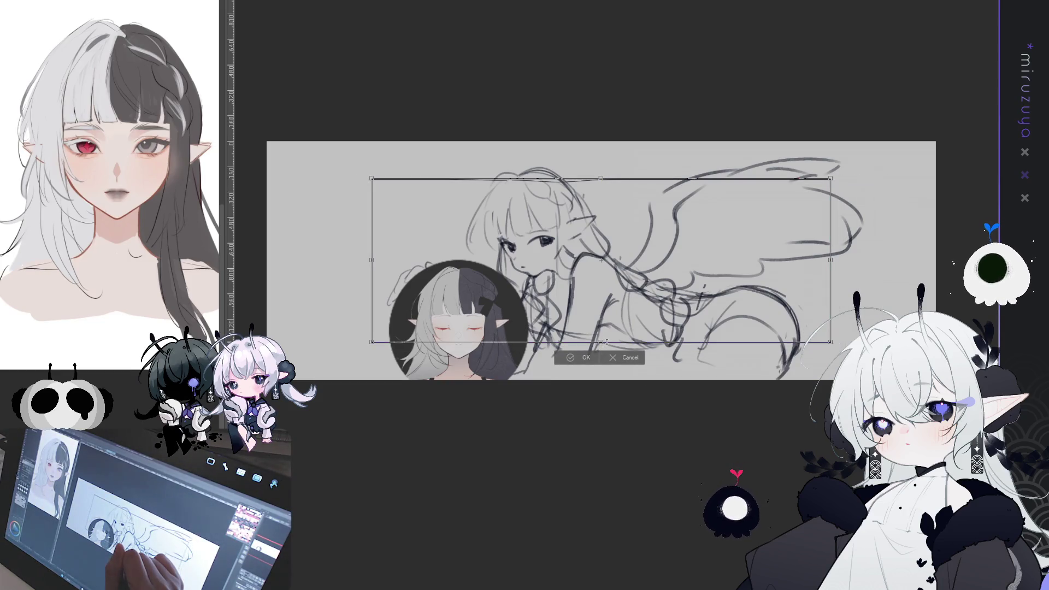
{"action": "key", "text": "Return"}
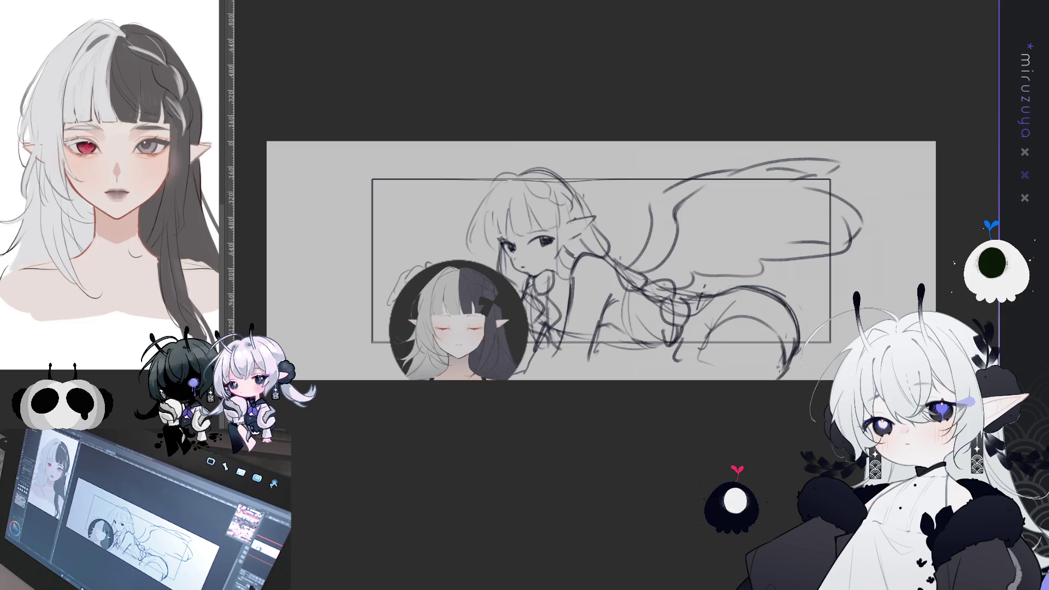
{"action": "key", "text": "ctrl+plus"}
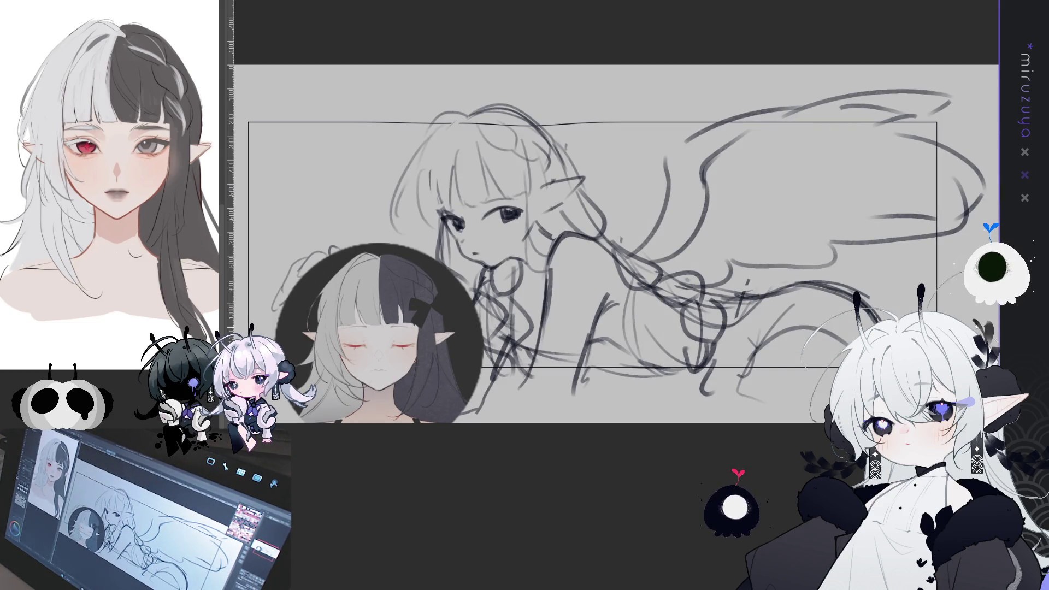
Erase the top of the wing and lines on the left, restoring any banner frame lines erased.
{"action": "left_click_drag", "start_coordinate": [450, 126], "coordinate": [780, 118]}
{"action": "key", "text": "ctrl+z"}
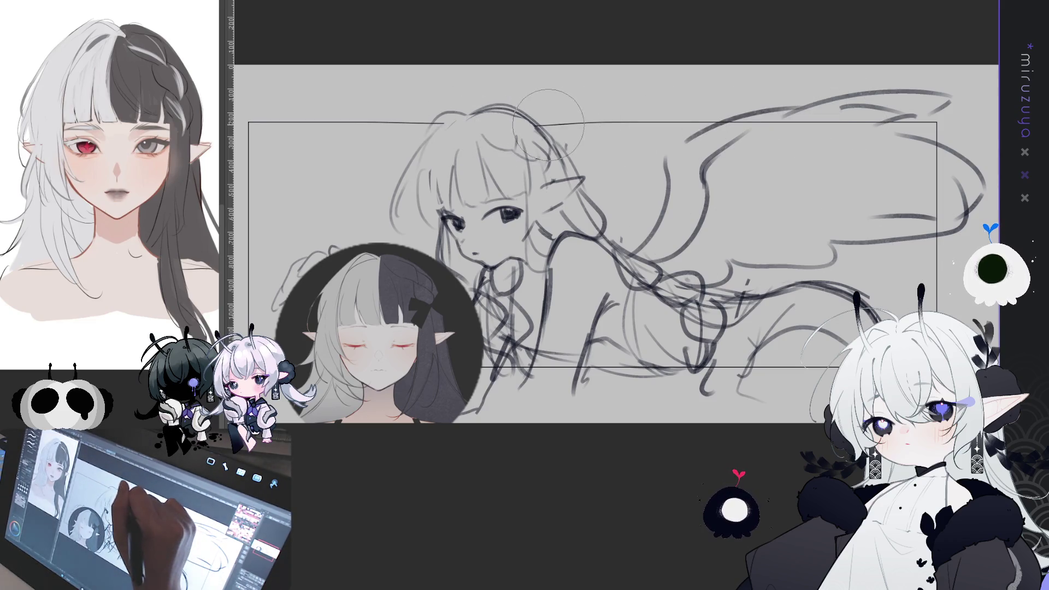
{"action": "mouse_move", "coordinate": [714, 121]}
{"action": "left_mouse_down"}
{"action": "mouse_move", "coordinate": [897, 122]}
{"action": "mouse_move", "coordinate": [784, 131]}
{"action": "mouse_move", "coordinate": [815, 139]}
{"action": "mouse_move", "coordinate": [798, 382]}
{"action": "mouse_move", "coordinate": [601, 379]}
{"action": "mouse_move", "coordinate": [789, 370]}
{"action": "left_mouse_up"}
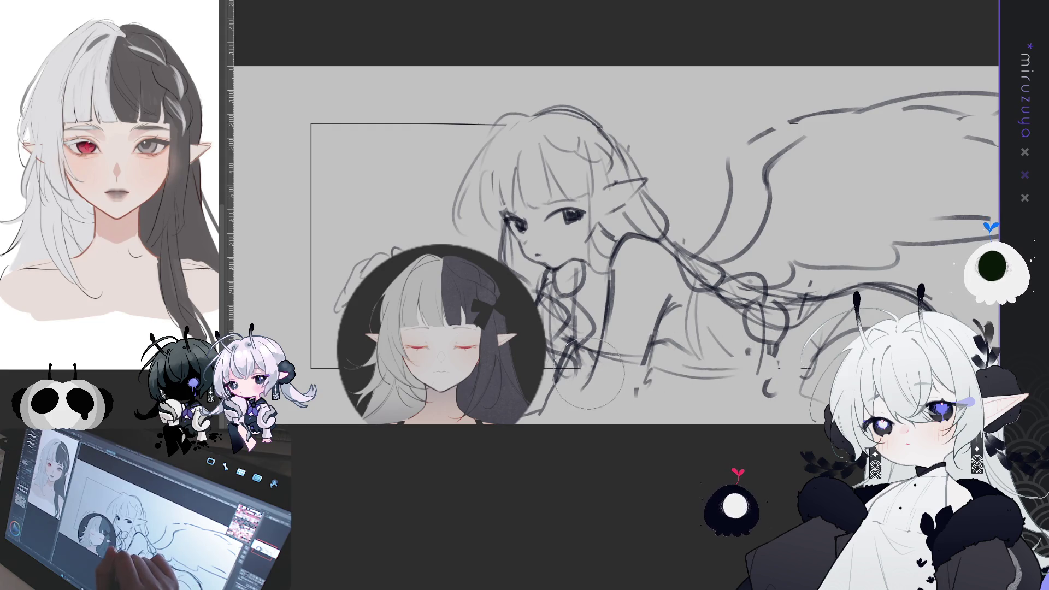
{"action": "mouse_move", "coordinate": [344, 360]}
{"action": "left_mouse_down"}
{"action": "mouse_move", "coordinate": [293, 262]}
{"action": "mouse_move", "coordinate": [441, 105]}
{"action": "mouse_move", "coordinate": [490, 121]}
{"action": "left_mouse_up"}
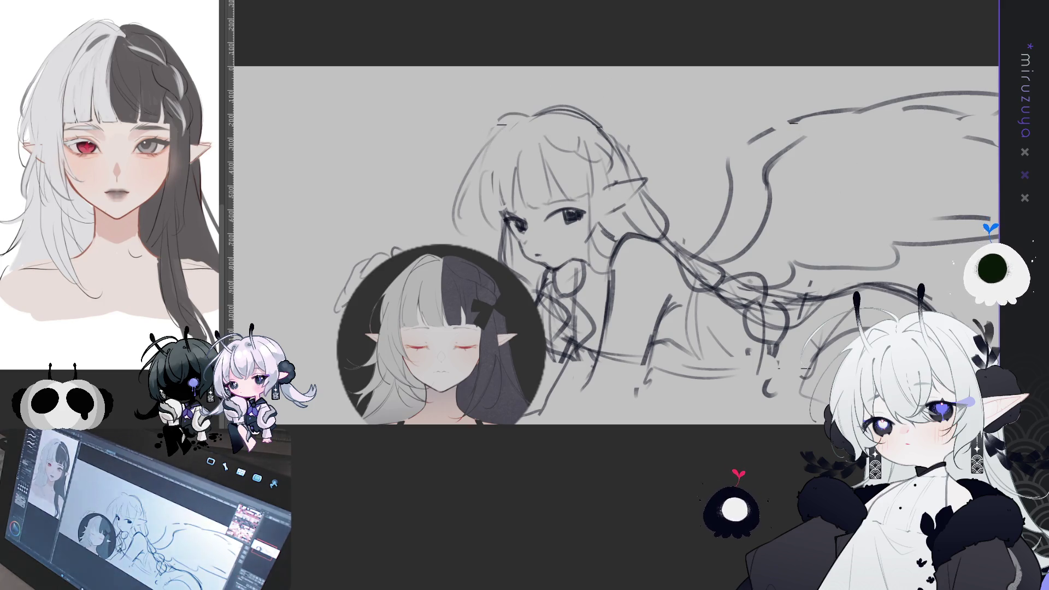
{"action": "key", "text": "ctrl+z"}
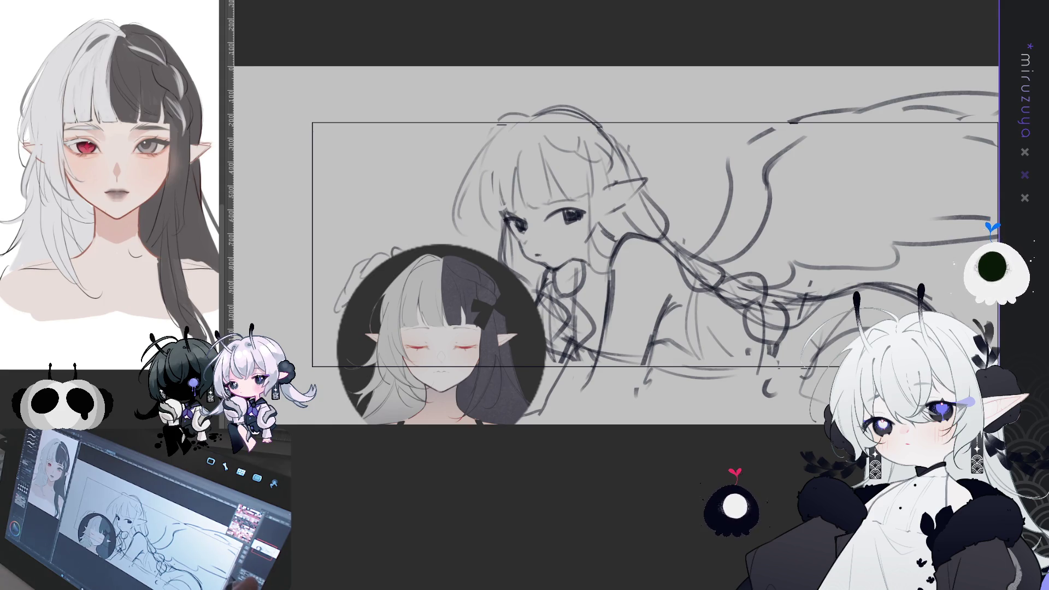
Zoom out to the whole banner and cancel a trial transform of the sketch.
{"action": "left_click_drag", "start_coordinate": [825, 328], "coordinate": [753, 332]}
{"action": "key", "text": "ctrl+minus"}
{"action": "key", "text": "ctrl+minus"}
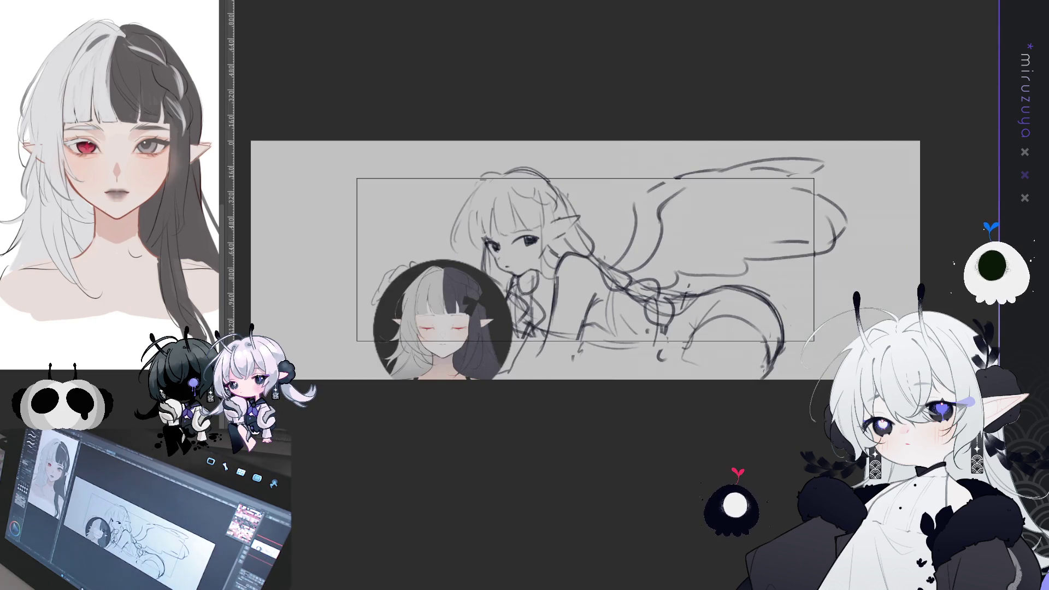
{"action": "key", "text": "ctrl+t"}
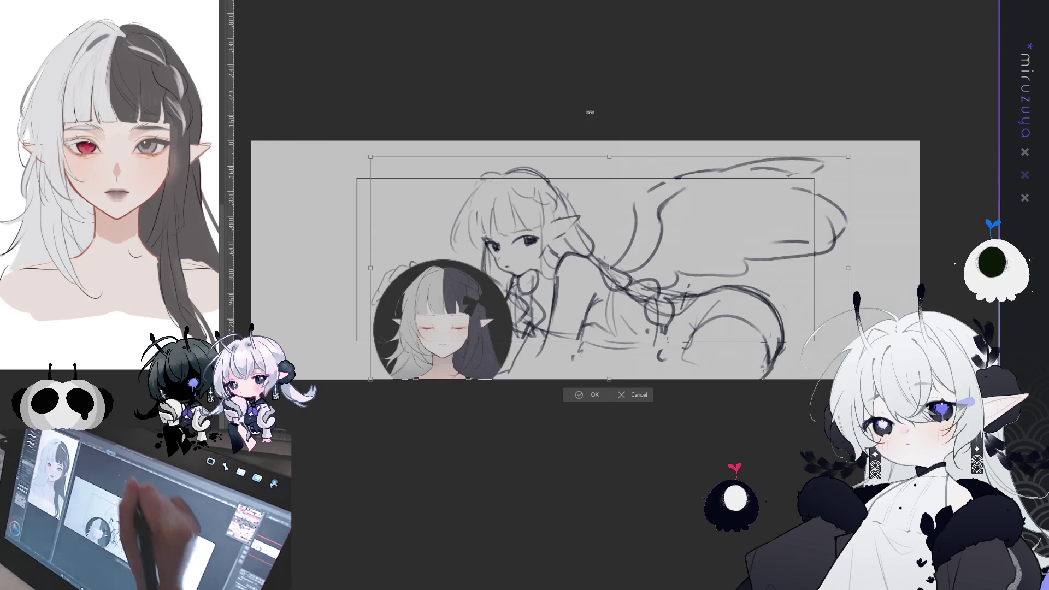
{"action": "key", "text": "Escape"}
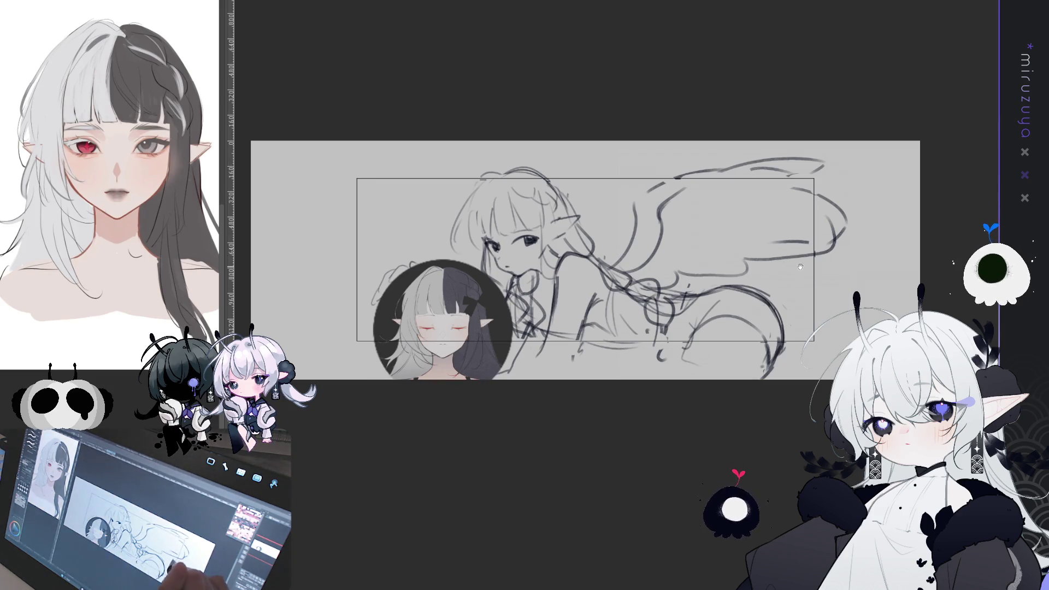
Trial-shrink the lassoed upper sketch, revert to original size, and sketch curls atop the head.
{"action": "left_click_drag", "start_coordinate": [802, 266], "coordinate": [799, 270]}
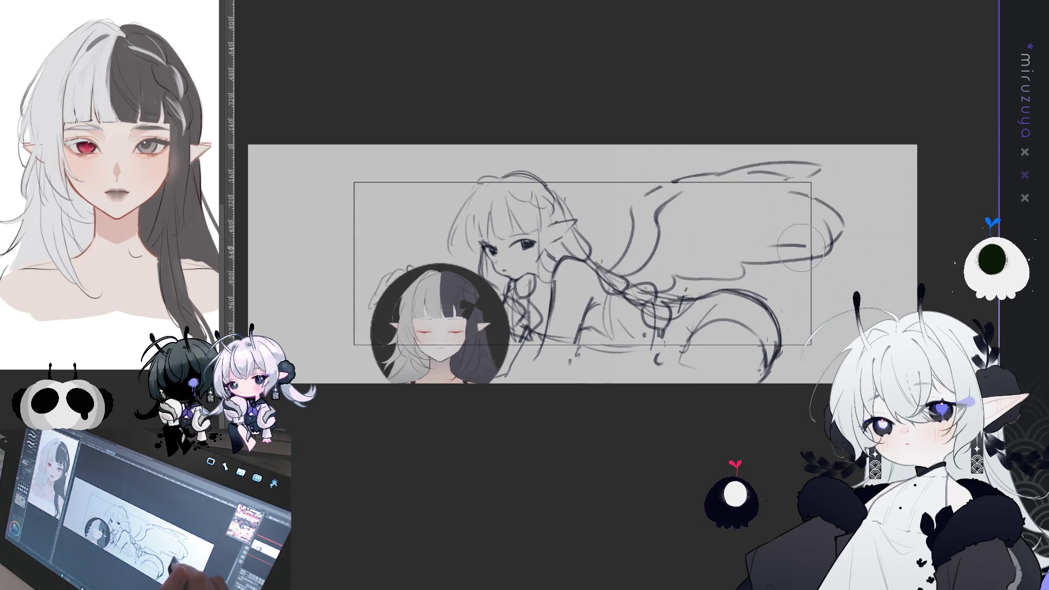
{"action": "mouse_move", "coordinate": [823, 140]}
{"action": "left_mouse_down"}
{"action": "mouse_move", "coordinate": [866, 328]}
{"action": "mouse_move", "coordinate": [488, 375]}
{"action": "mouse_move", "coordinate": [446, 262]}
{"action": "mouse_move", "coordinate": [904, 183]}
{"action": "mouse_move", "coordinate": [912, 224]}
{"action": "left_mouse_up"}
{"action": "key", "text": "ctrl+t"}
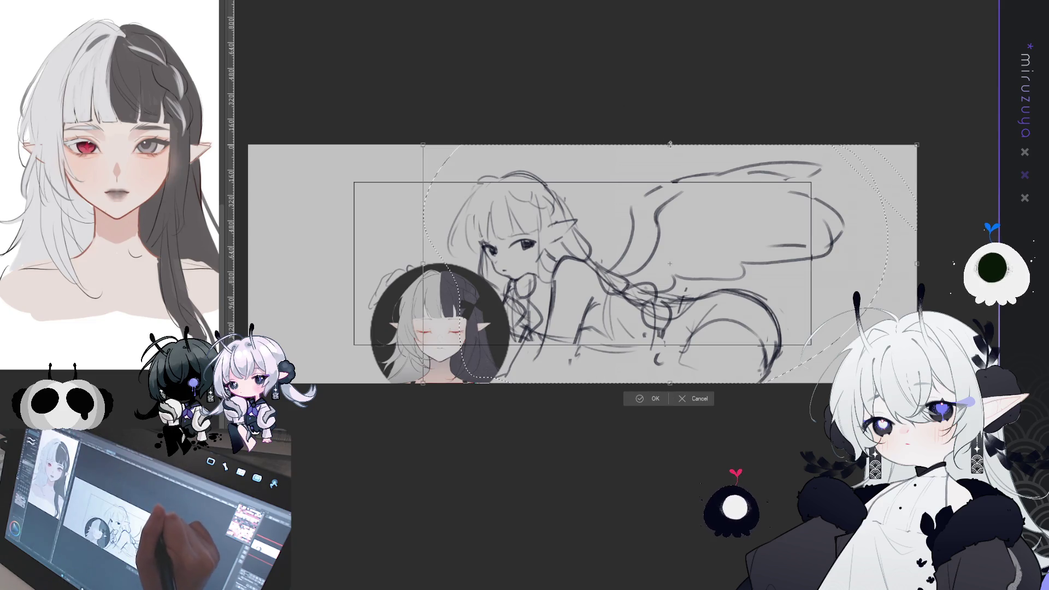
{"action": "left_click_drag", "start_coordinate": [670, 144], "coordinate": [670, 156]}
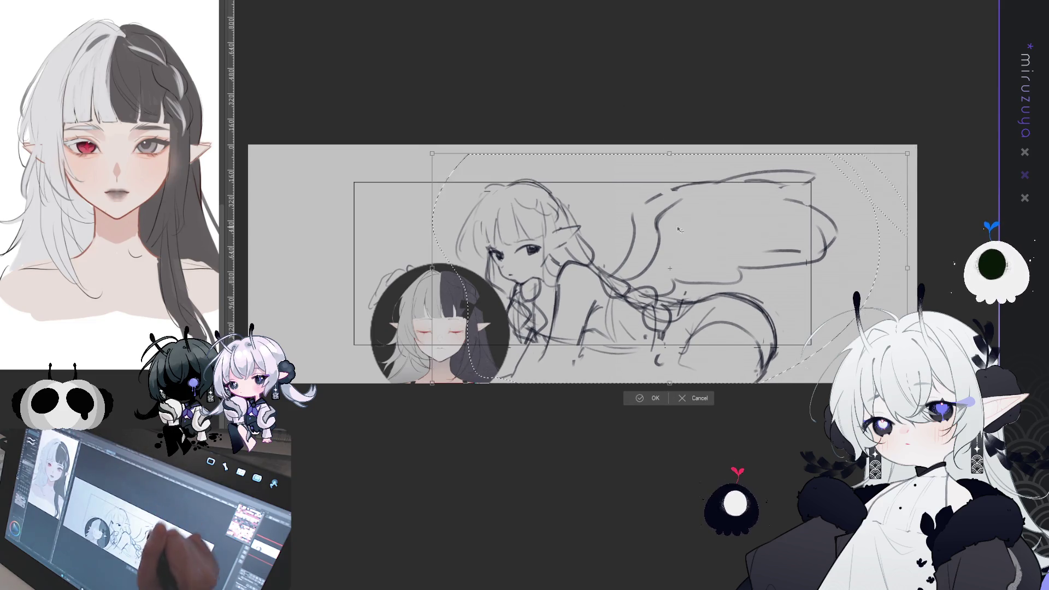
{"action": "left_click", "coordinate": [697, 398]}
{"action": "left_click", "coordinate": [586, 398]}
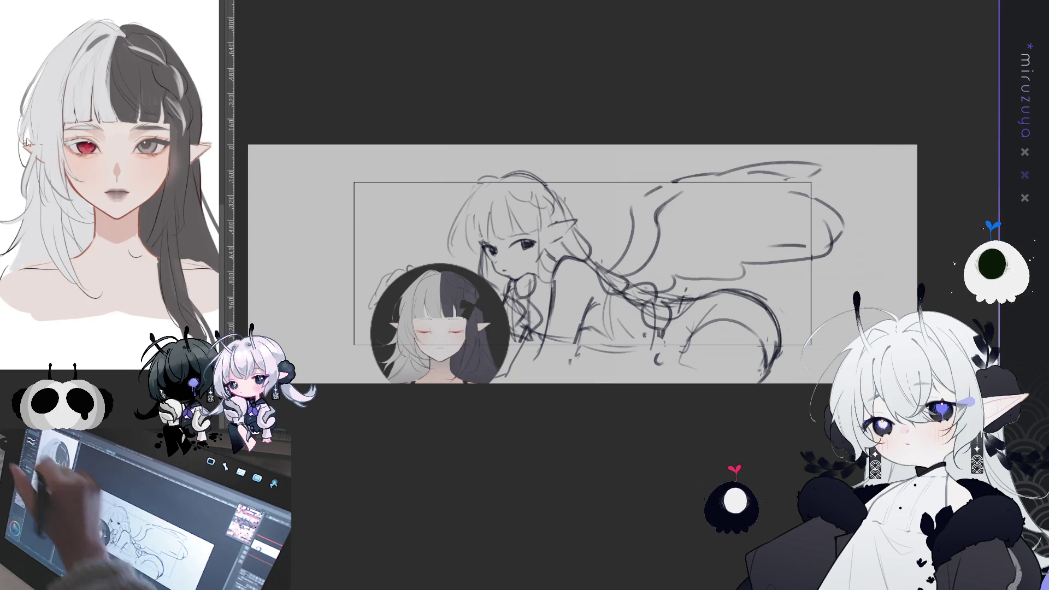
{"action": "mouse_move", "coordinate": [467, 182]}
{"action": "left_mouse_down"}
{"action": "mouse_move", "coordinate": [451, 173]}
{"action": "mouse_move", "coordinate": [445, 191]}
{"action": "mouse_move", "coordinate": [480, 177]}
{"action": "mouse_move", "coordinate": [455, 190]}
{"action": "left_mouse_up"}
Erase part of the upper right wing stroke, restoring the accidentally erased bottom stroke ends.
{"action": "key", "text": "e"}
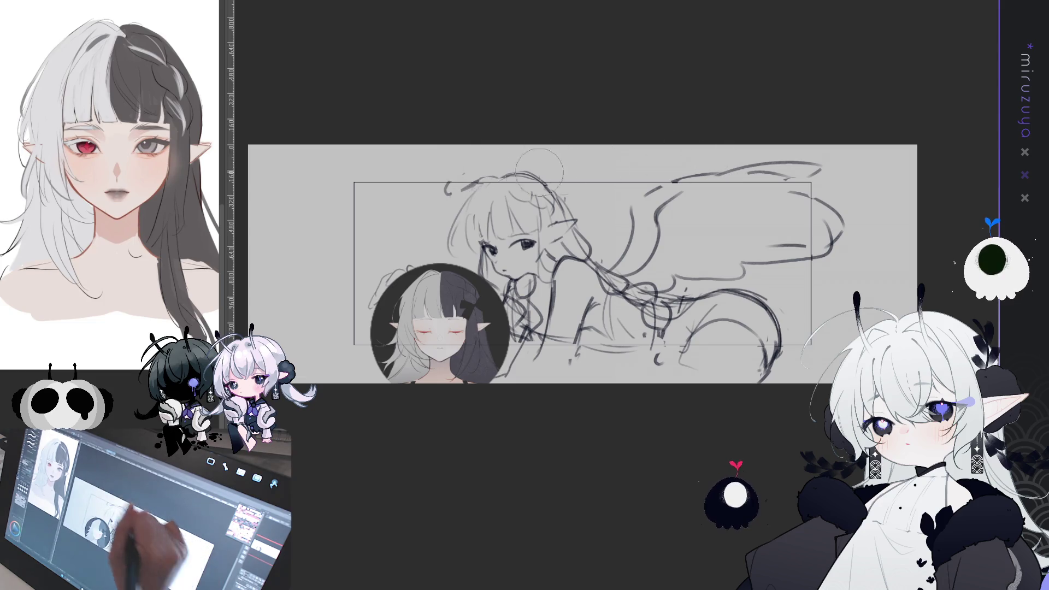
{"action": "mouse_move", "coordinate": [702, 174]}
{"action": "left_mouse_down"}
{"action": "mouse_move", "coordinate": [836, 164]}
{"action": "mouse_move", "coordinate": [830, 240]}
{"action": "mouse_move", "coordinate": [765, 361]}
{"action": "mouse_move", "coordinate": [770, 377]}
{"action": "left_mouse_up"}
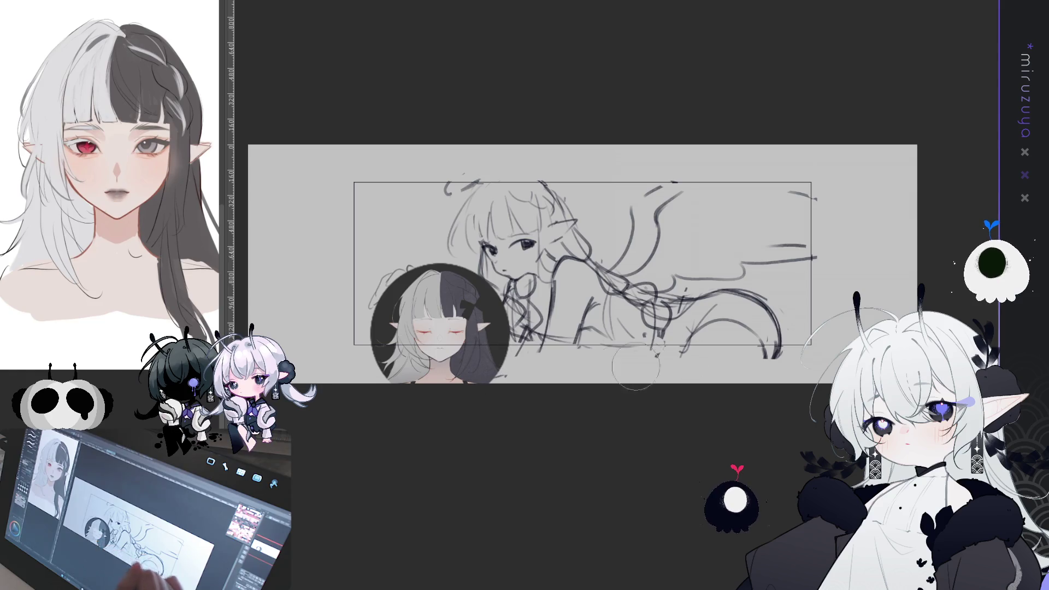
{"action": "left_click_drag", "start_coordinate": [549, 347], "coordinate": [776, 355]}
{"action": "key", "text": "ctrl+z"}
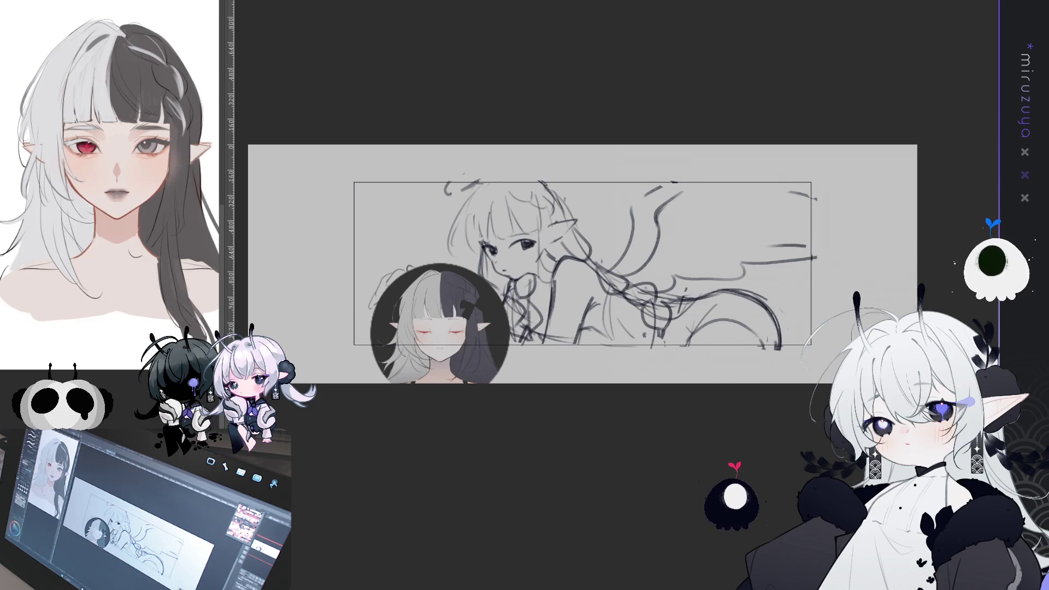
{"action": "key", "text": "ctrl+plus"}
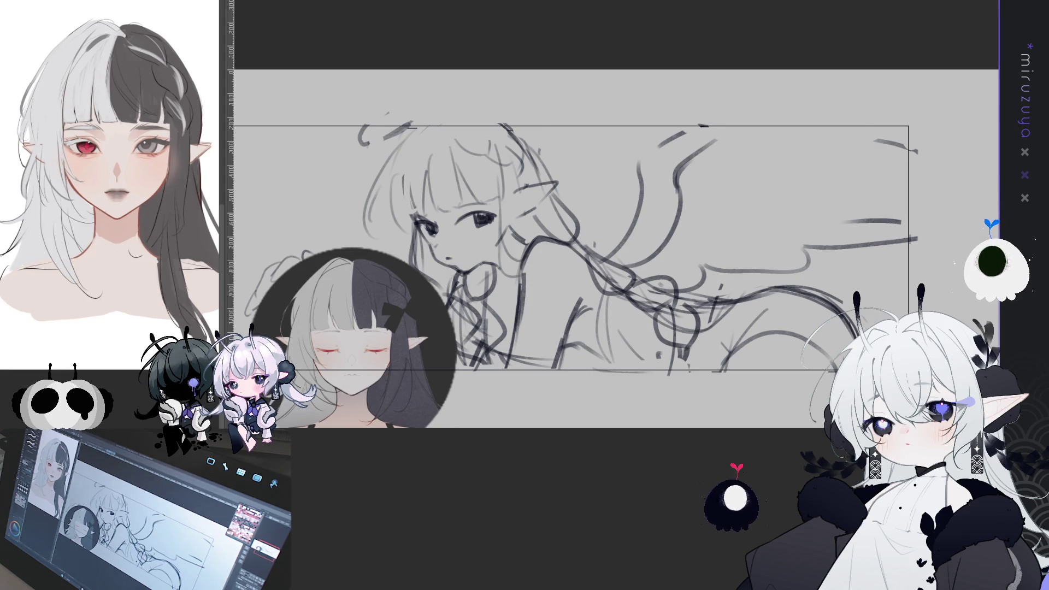
{"action": "mouse_move", "coordinate": [546, 246]}
{"action": "left_mouse_down"}
{"action": "mouse_move", "coordinate": [639, 216]}
{"action": "mouse_move", "coordinate": [591, 243]}
{"action": "left_mouse_up"}
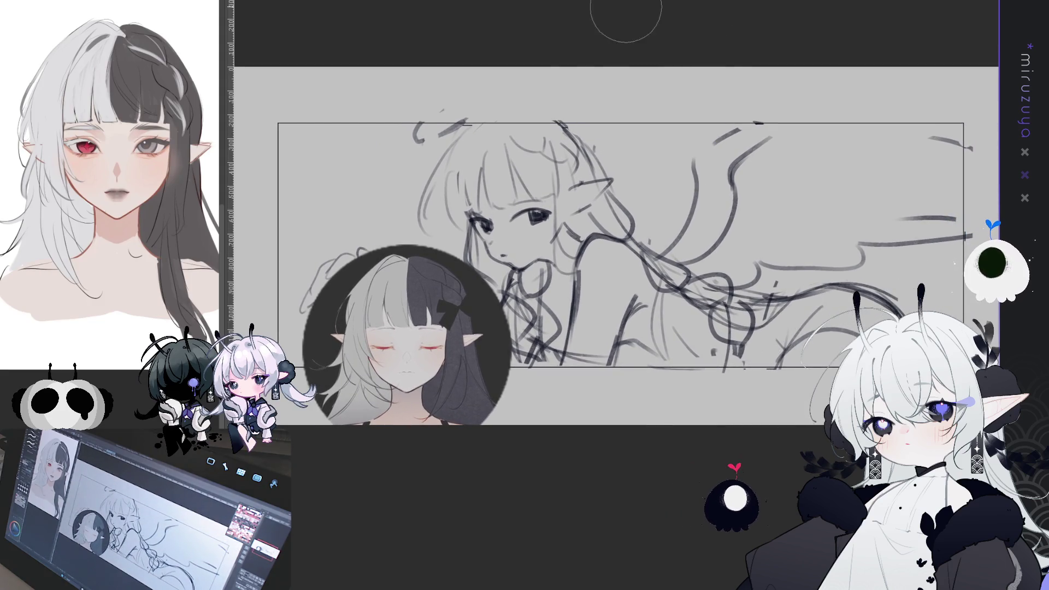
{"action": "scroll", "coordinate": [601, 246], "scroll_direction": "down", "scroll_amount": 2}
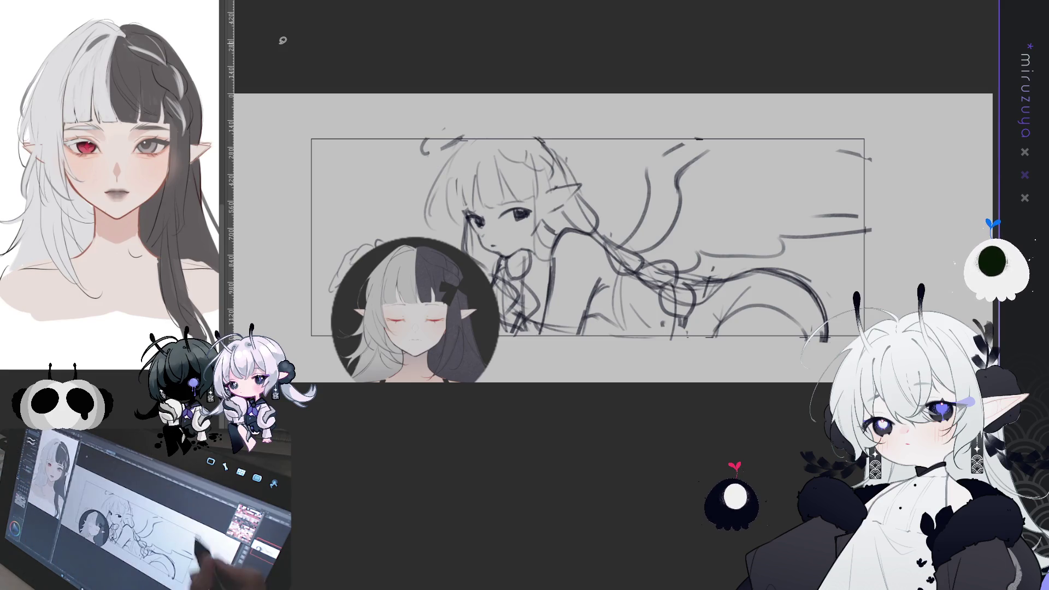
{"action": "mouse_move", "coordinate": [892, 288]}
{"action": "left_mouse_down"}
{"action": "mouse_move", "coordinate": [776, 377]}
{"action": "mouse_move", "coordinate": [486, 350]}
{"action": "mouse_move", "coordinate": [497, 44]}
{"action": "mouse_move", "coordinate": [896, 292]}
{"action": "left_mouse_up"}
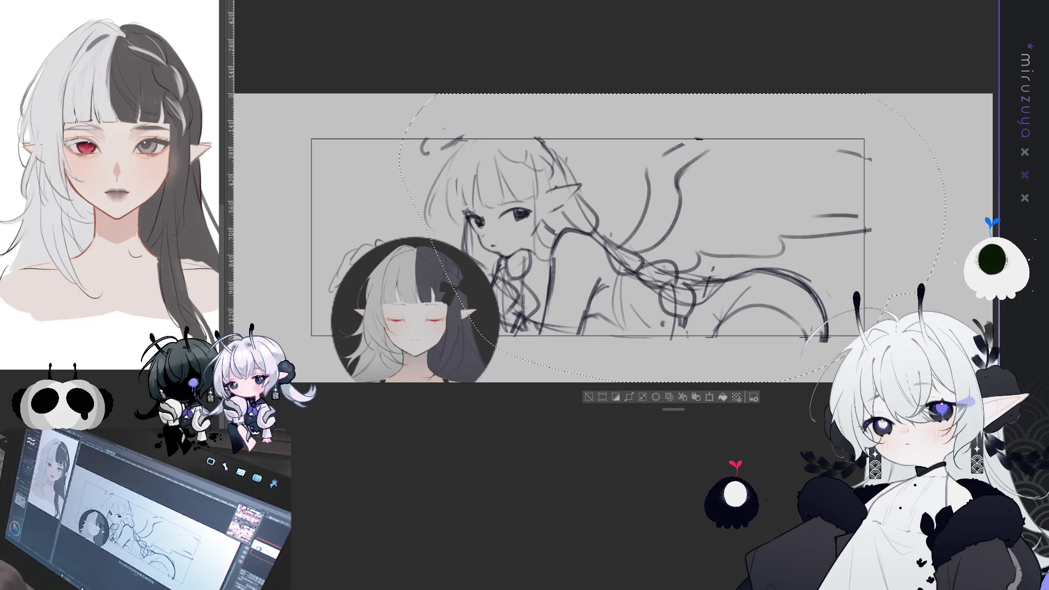
{"action": "left_click_drag", "start_coordinate": [601, 245], "coordinate": [607, 246]}
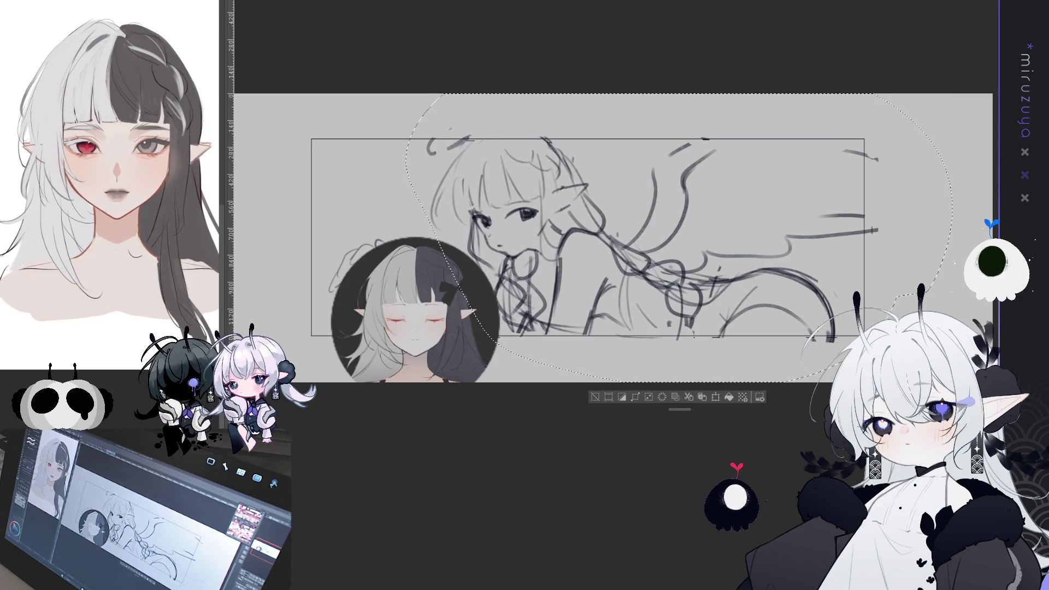
{"action": "key", "text": "ctrl+z"}
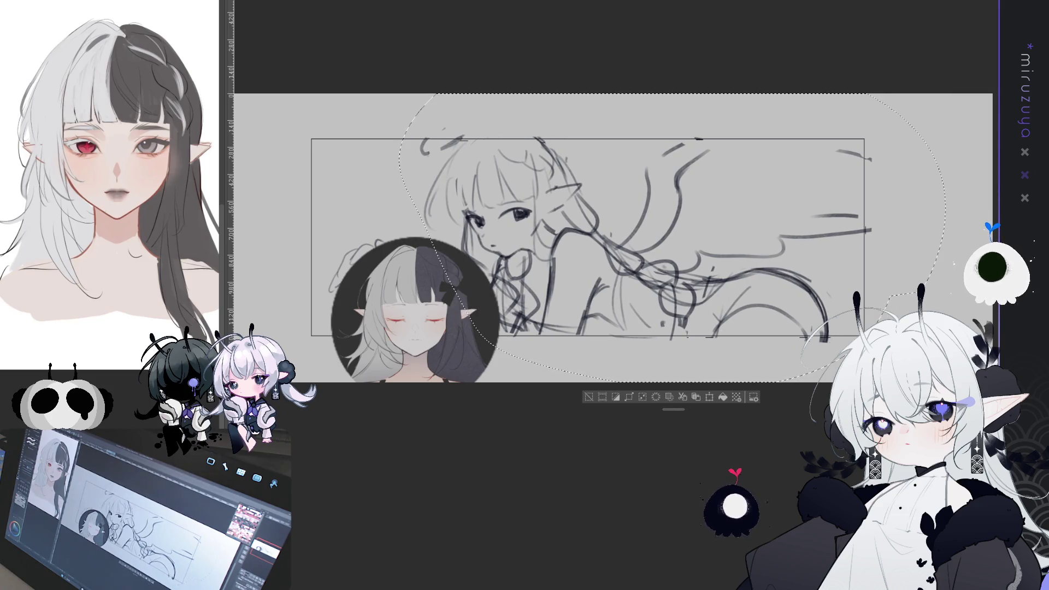
{"action": "key", "text": "ctrl+z"}
{"action": "mouse_move", "coordinate": [182, 142]}
{"action": "left_mouse_down"}
{"action": "mouse_move", "coordinate": [187, 154]}
{"action": "mouse_move", "coordinate": [191, 123]}
{"action": "left_mouse_up"}
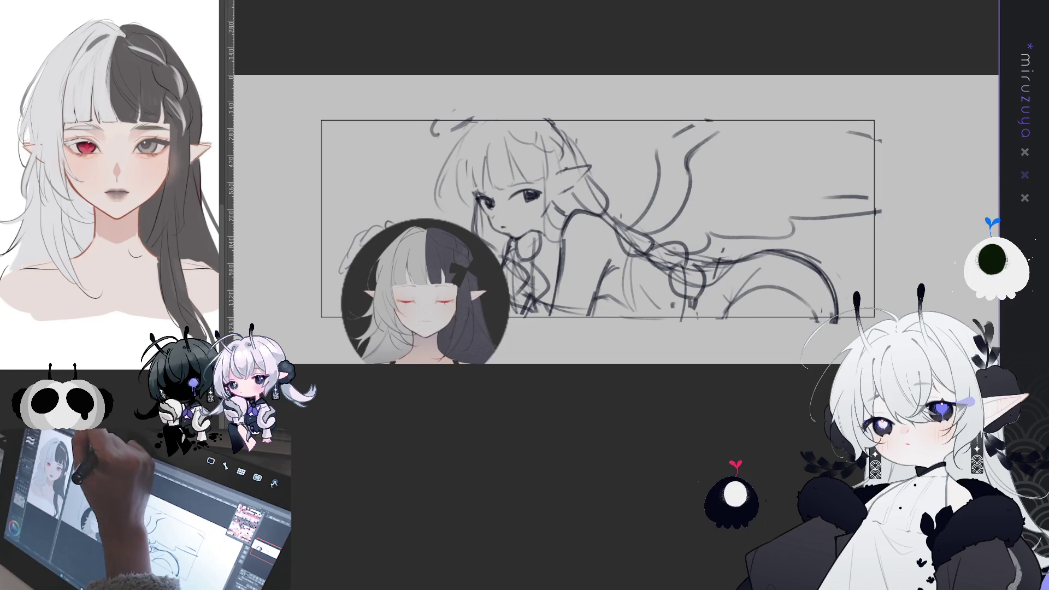
Copy the entire banner sketch and paste it into the Twitter profile screenshot document.
{"action": "key", "text": "ctrl+Tab"}
{"action": "key", "text": "ctrl+d"}
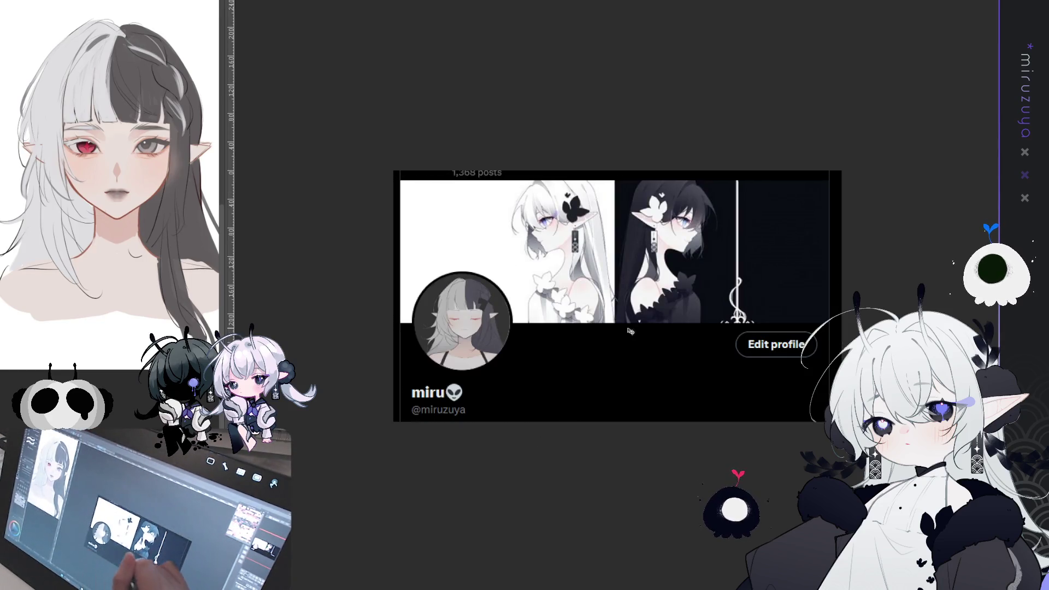
{"action": "key", "text": "ctrl+Tab"}
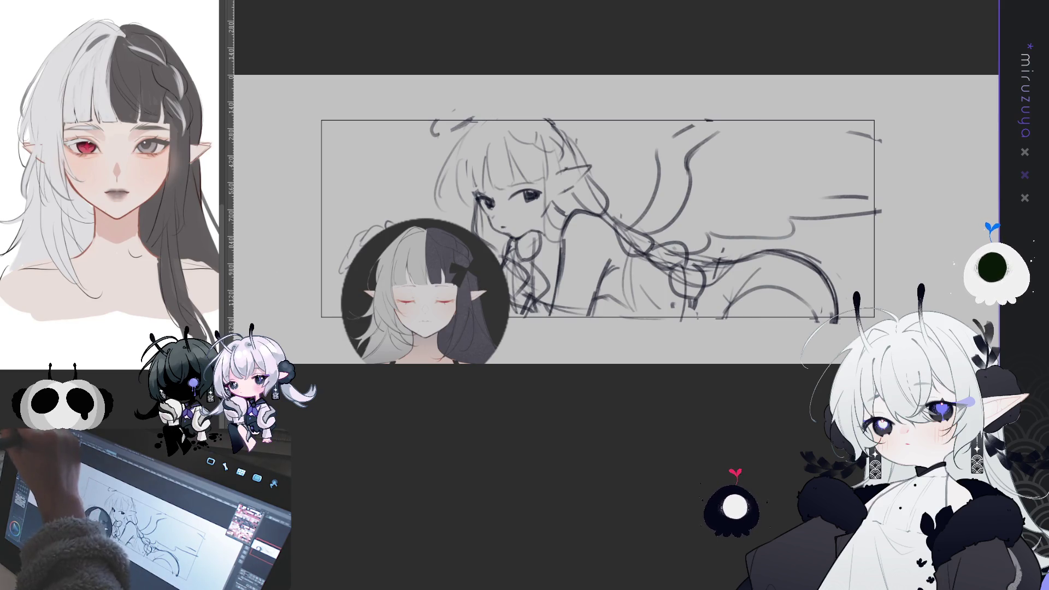
{"action": "key", "text": "ctrl+a"}
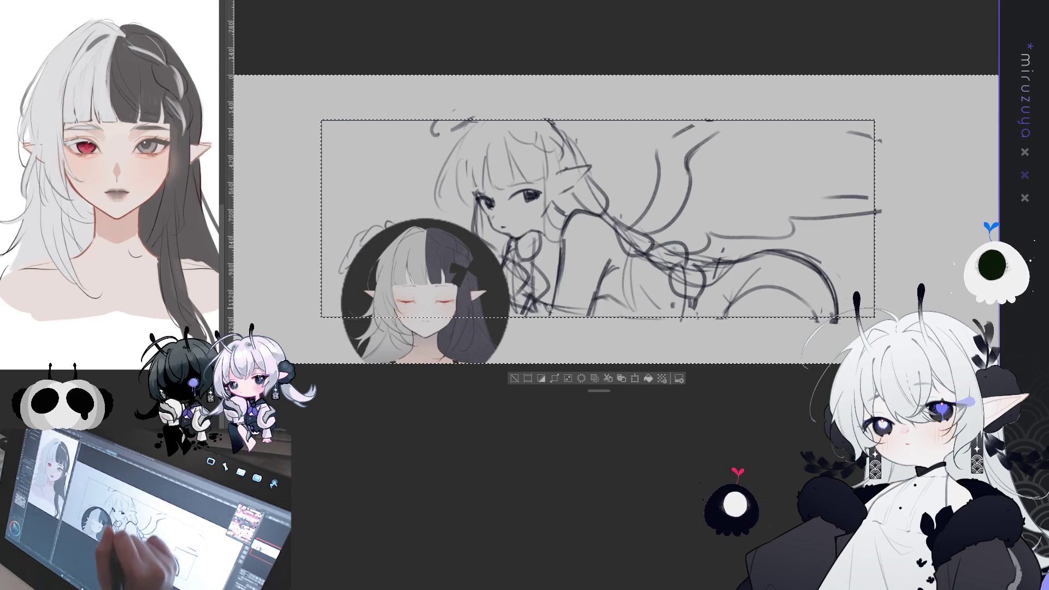
{"action": "key", "text": "ctrl+z"}
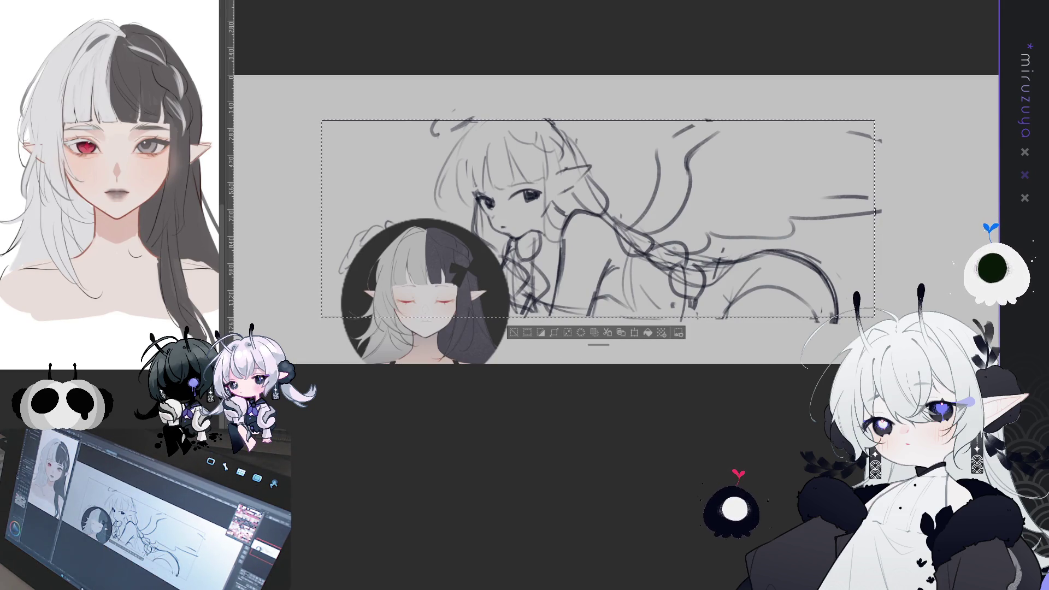
{"action": "left_click", "coordinate": [514, 334]}
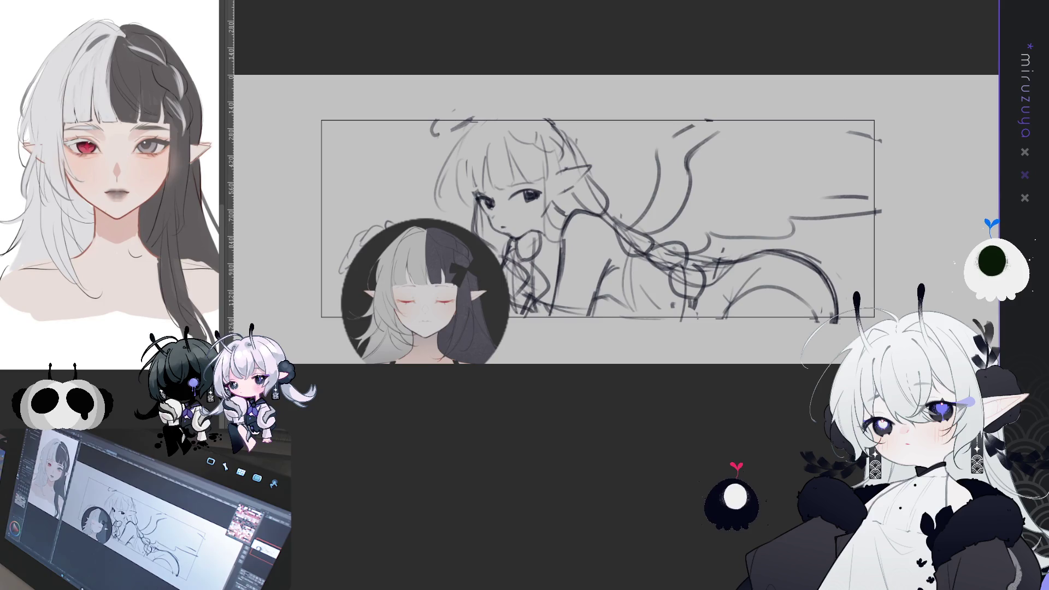
{"action": "key", "text": "ctrl+Tab"}
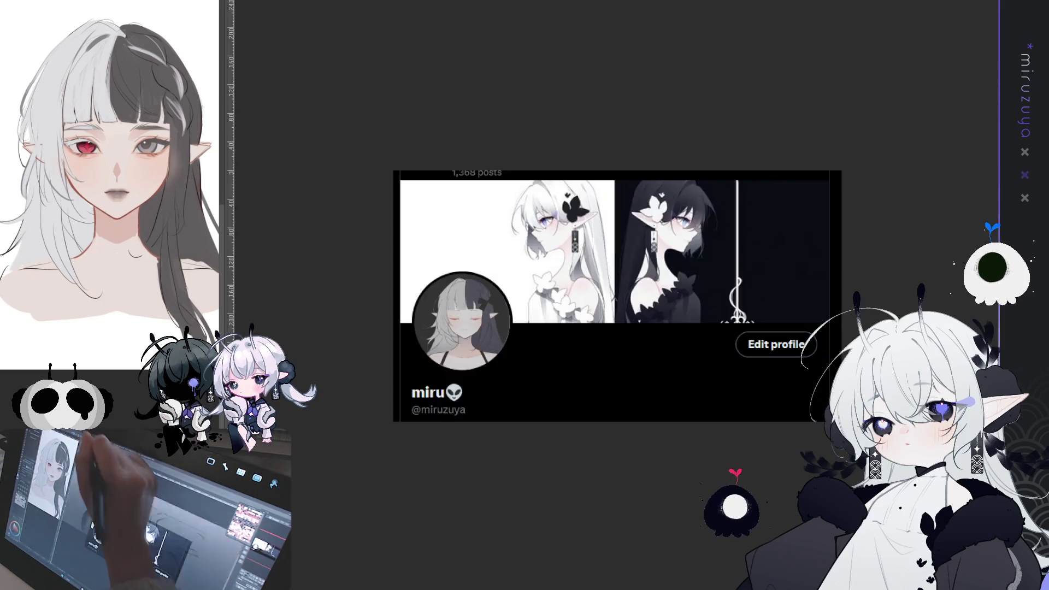
{"action": "key", "text": "ctrl+Tab"}
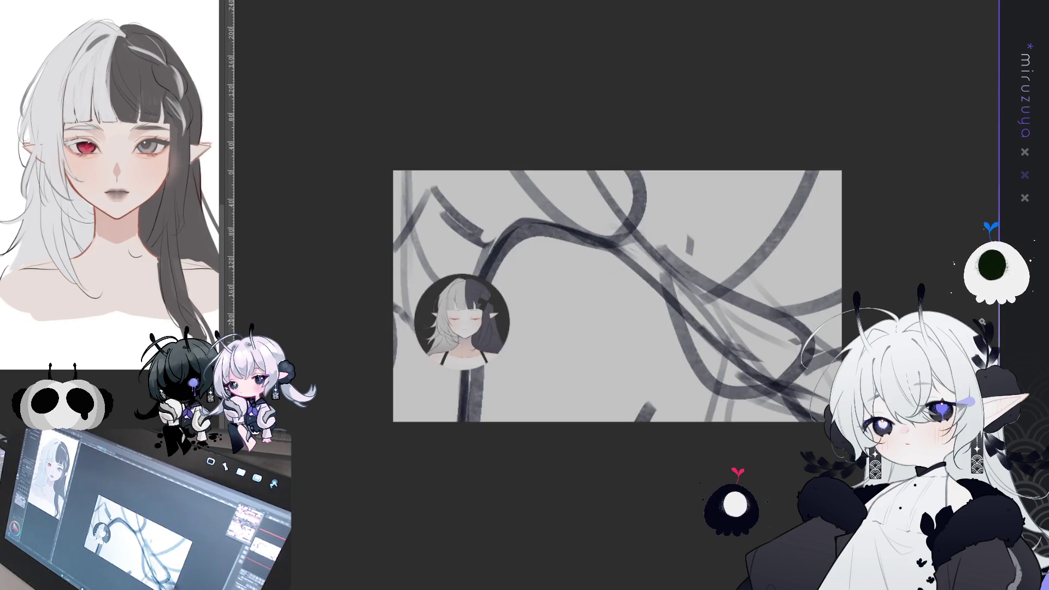
Scale the pasted sketch down over the profile header beside the avatar and apply the transform.
{"action": "key", "text": "ctrl+t"}
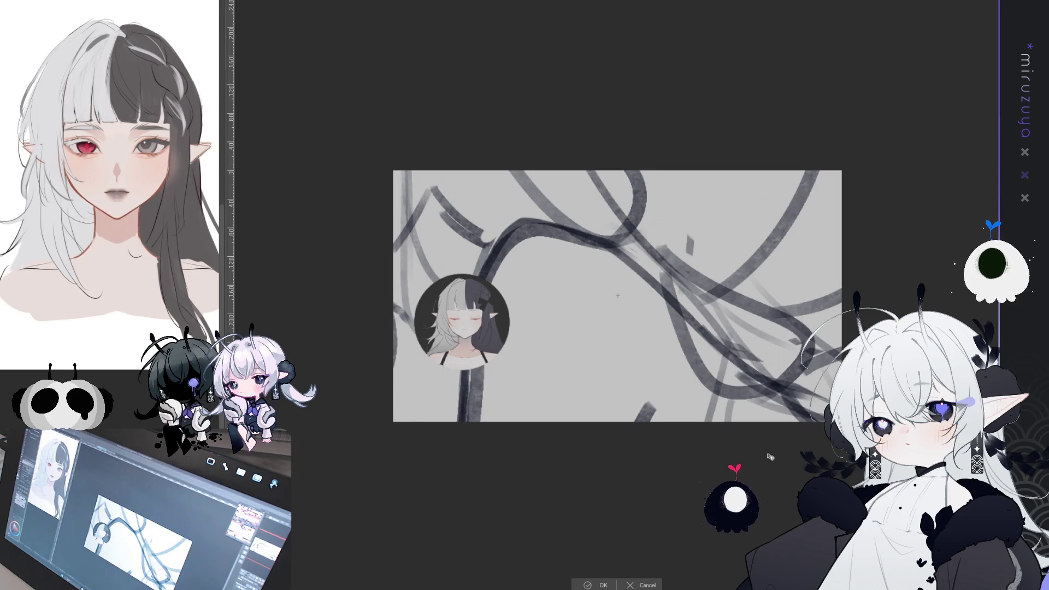
{"action": "key", "text": "ctrl+minus"}
{"action": "key", "text": "ctrl+minus"}
{"action": "mouse_move", "coordinate": [616, 145]}
{"action": "left_mouse_down"}
{"action": "mouse_move", "coordinate": [615, 393]}
{"action": "mouse_move", "coordinate": [615, 382]}
{"action": "left_mouse_up"}
{"action": "left_click_drag", "start_coordinate": [633, 418], "coordinate": [630, 291]}
{"action": "key", "text": "ctrl+plus"}
{"action": "key", "text": "ctrl+plus"}
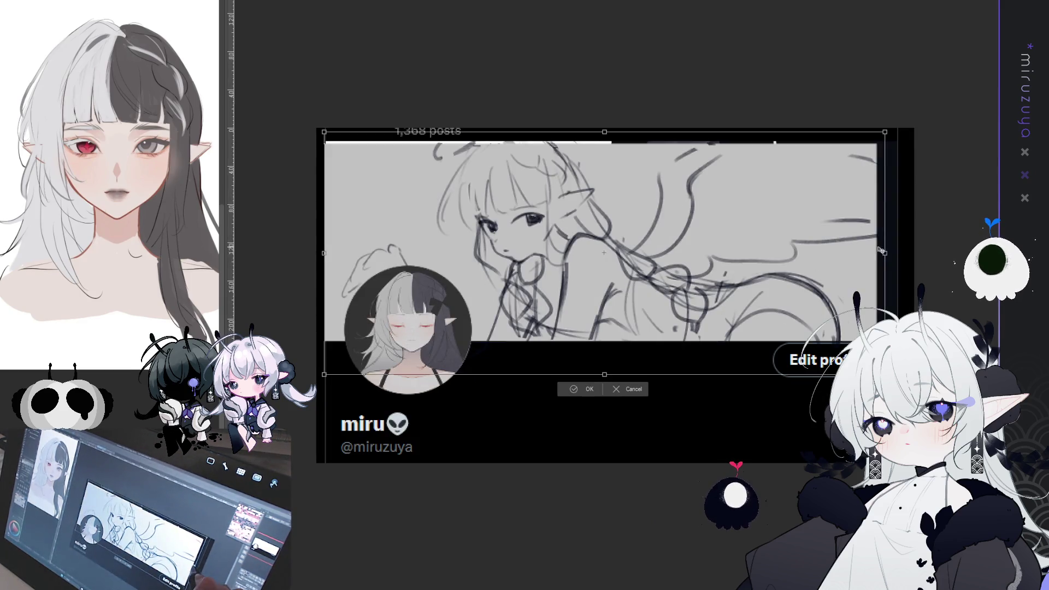
{"action": "left_click_drag", "start_coordinate": [813, 277], "coordinate": [816, 274]}
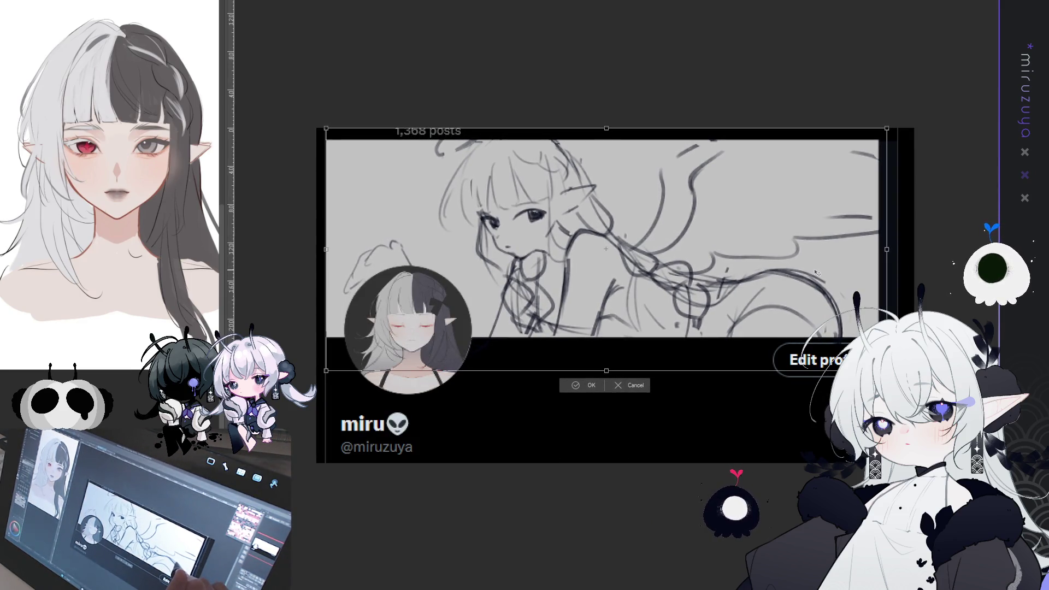
{"action": "left_click_drag", "start_coordinate": [607, 371], "coordinate": [607, 365]}
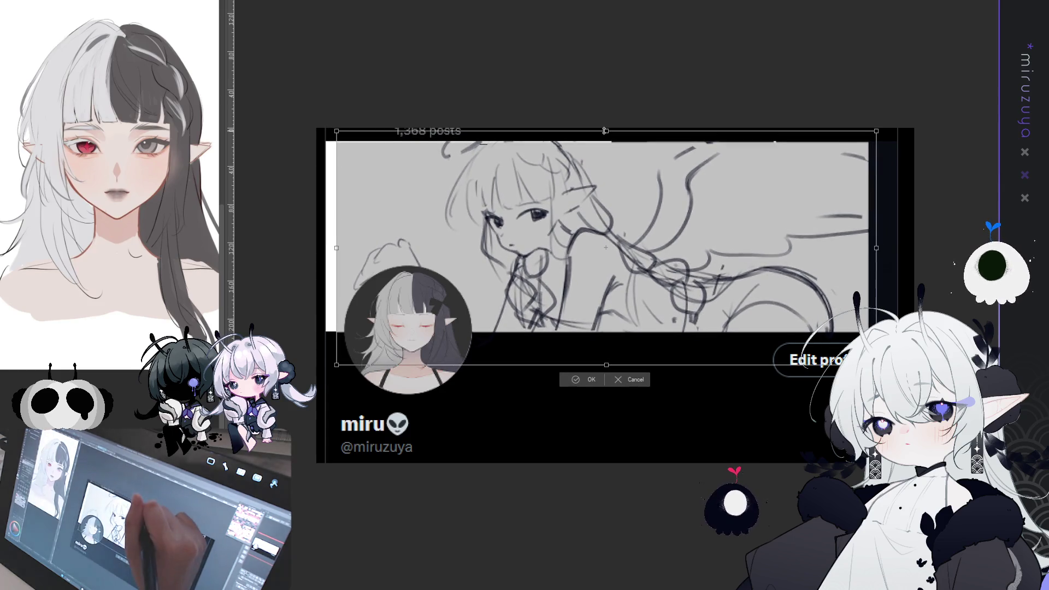
{"action": "left_click", "coordinate": [587, 379]}
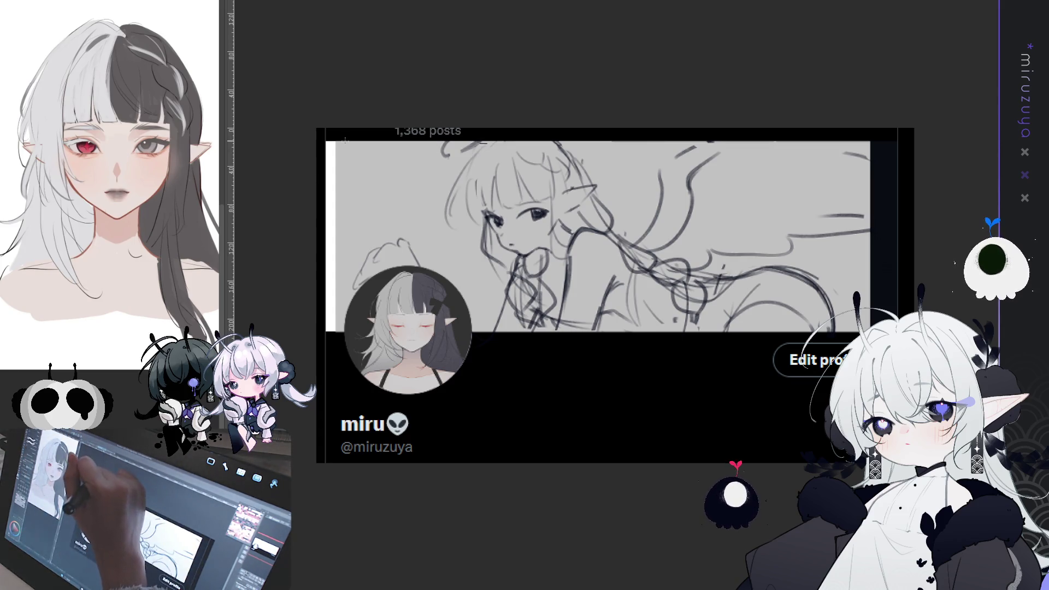
Marquee-select the white strips along the canvas's left and right edges, then deselect.
{"action": "left_click_drag", "start_coordinate": [345, 143], "coordinate": [328, 331]}
{"action": "left_click", "coordinate": [386, 346]}
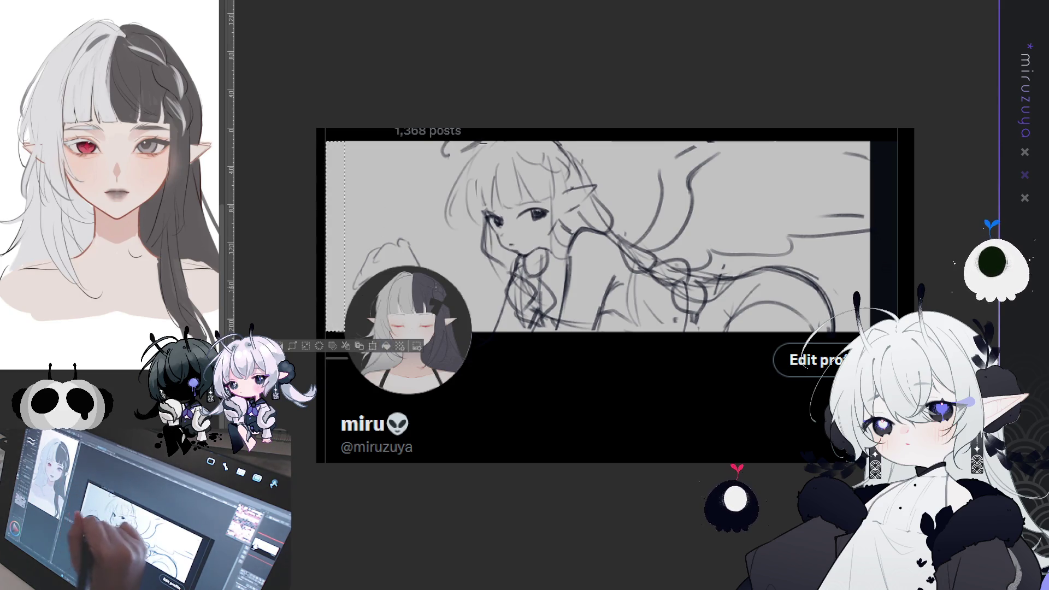
{"action": "key", "text": "ctrl+d"}
{"action": "mouse_move", "coordinate": [870, 141]}
{"action": "left_mouse_down"}
{"action": "mouse_move", "coordinate": [896, 265]}
{"action": "mouse_move", "coordinate": [897, 328]}
{"action": "left_mouse_up"}
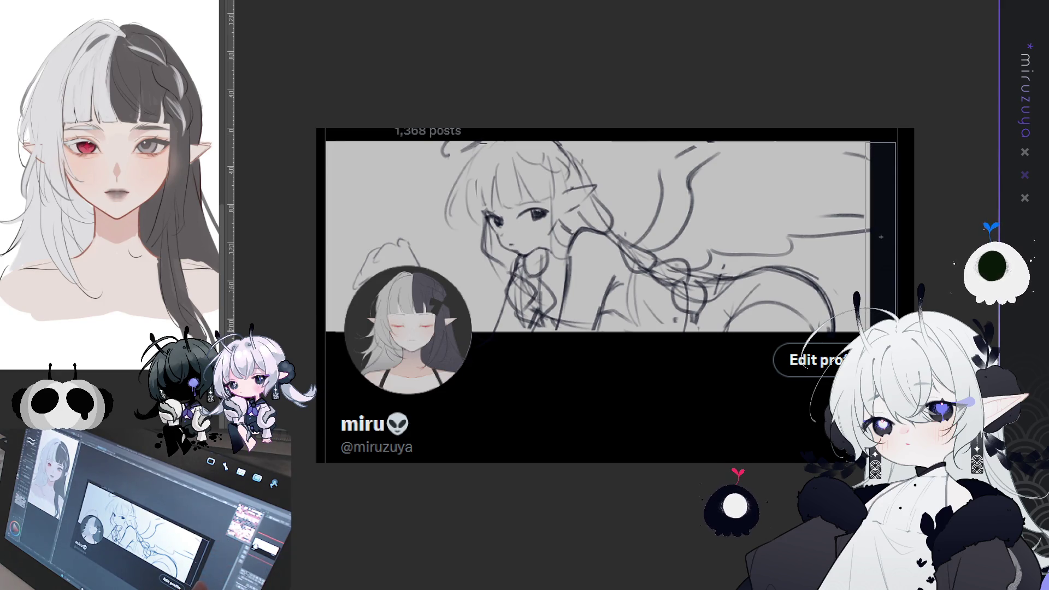
{"action": "left_click_drag", "start_coordinate": [880, 237], "coordinate": [895, 338]}
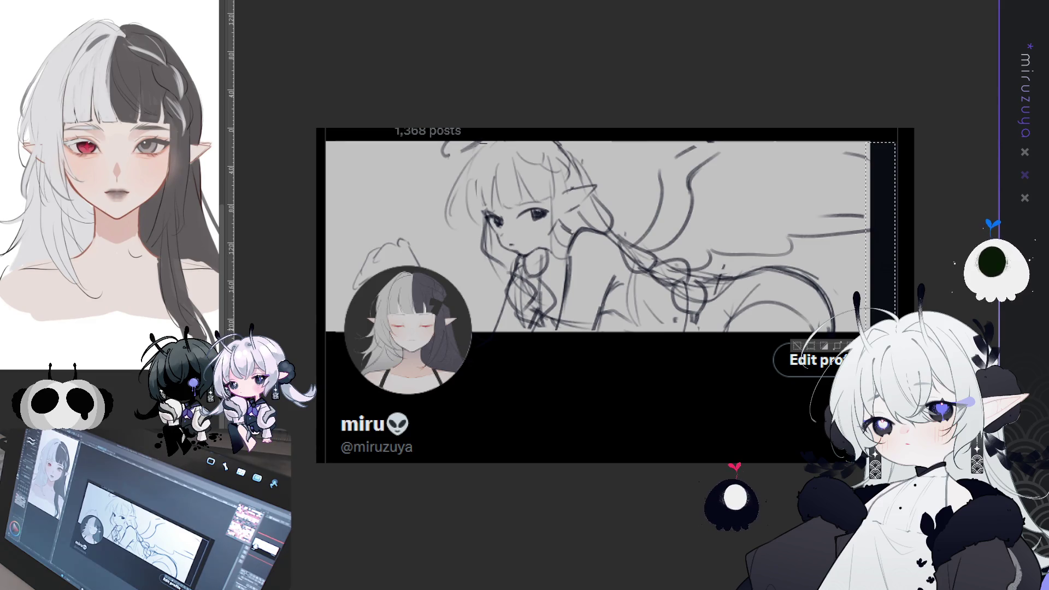
{"action": "key", "text": "ctrl+d"}
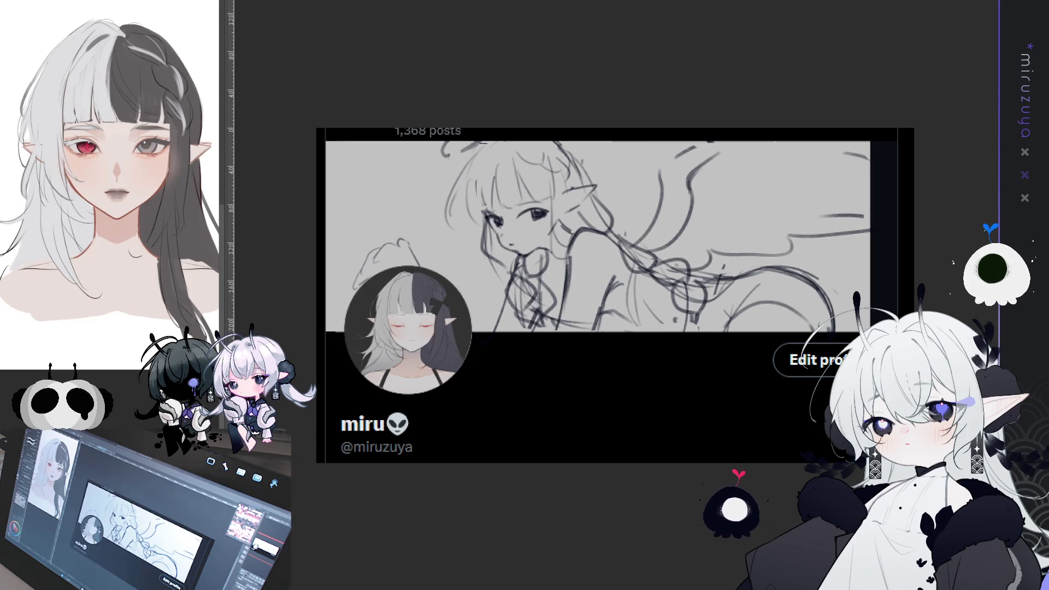
Nudge the banner sketch layer left to cover the white left-edge strip.
{"action": "left_click_drag", "start_coordinate": [327, 142], "coordinate": [345, 333]}
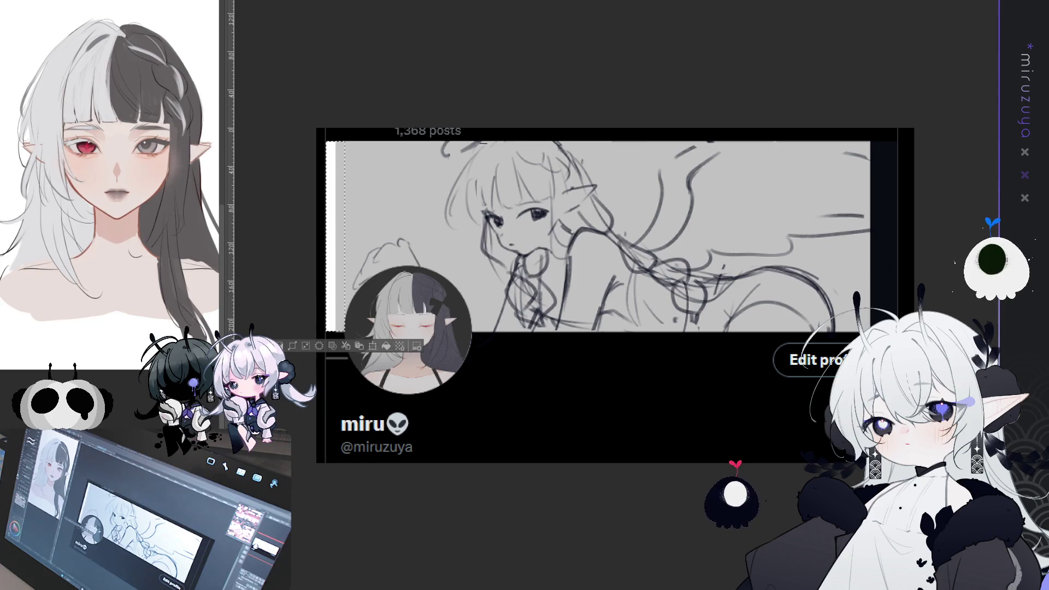
{"action": "key", "text": "ctrl+d"}
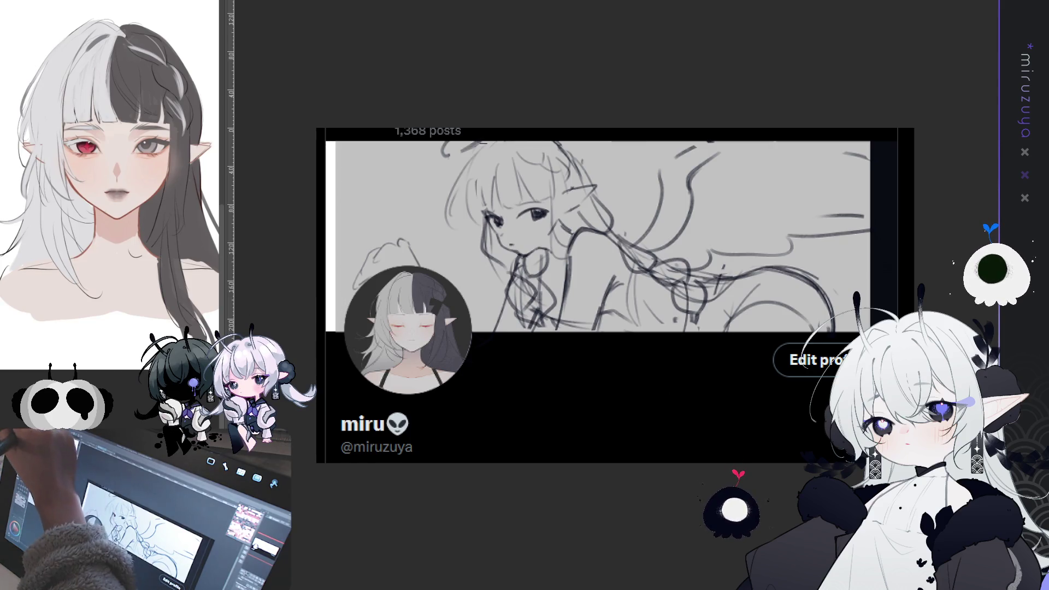
{"action": "key", "text": "shift+Left"}
{"action": "key", "text": "shift+Left"}
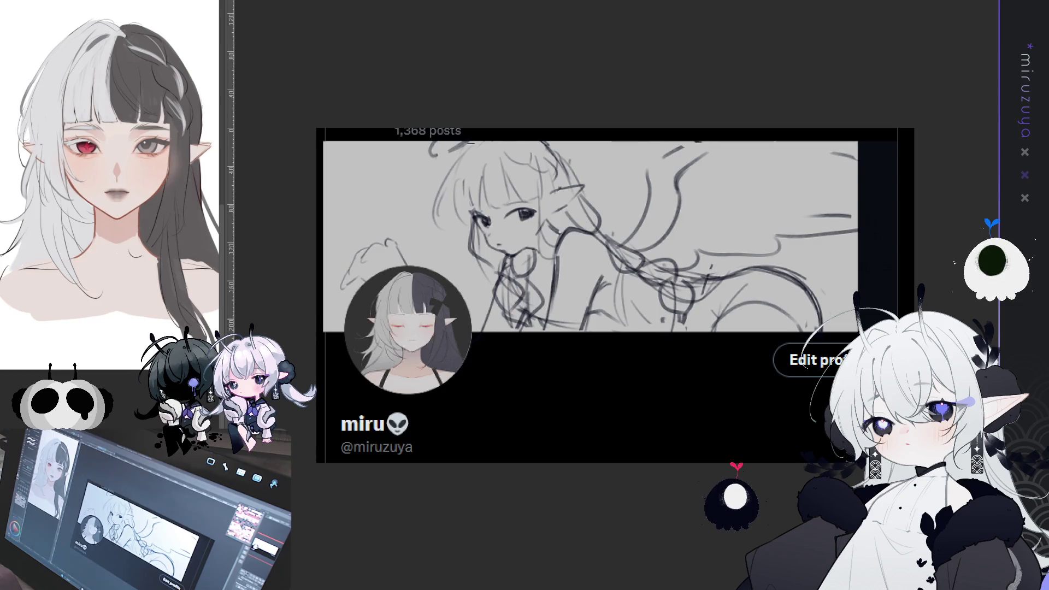
{"action": "key", "text": "Left"}
{"action": "key", "text": "Left"}
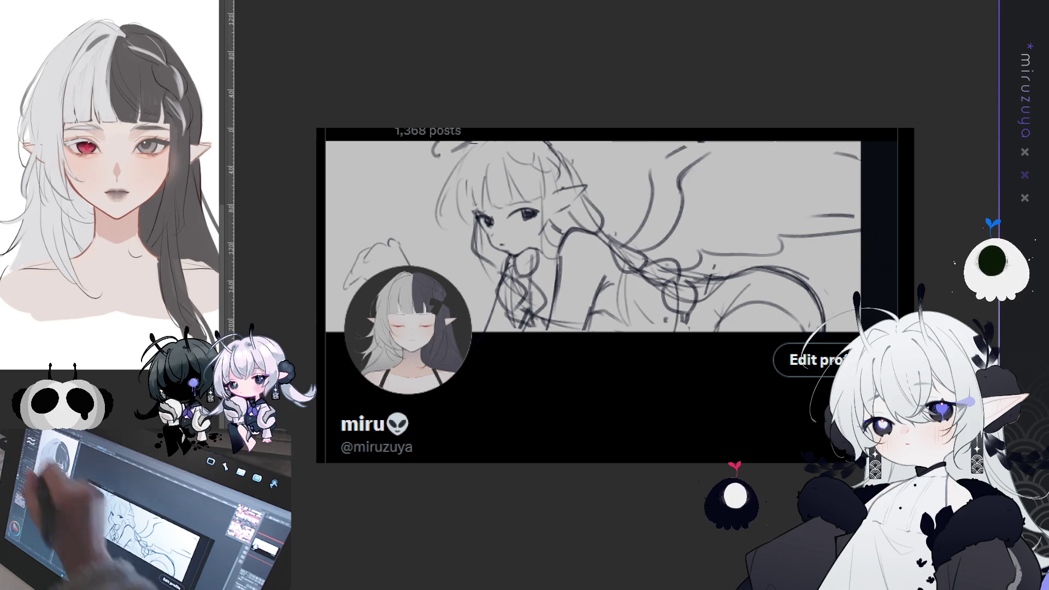
Select most of the banner sketch and drag it further left.
{"action": "mouse_move", "coordinate": [897, 129]}
{"action": "left_mouse_down"}
{"action": "mouse_move", "coordinate": [430, 383]}
{"action": "mouse_move", "coordinate": [430, 403]}
{"action": "left_mouse_up"}
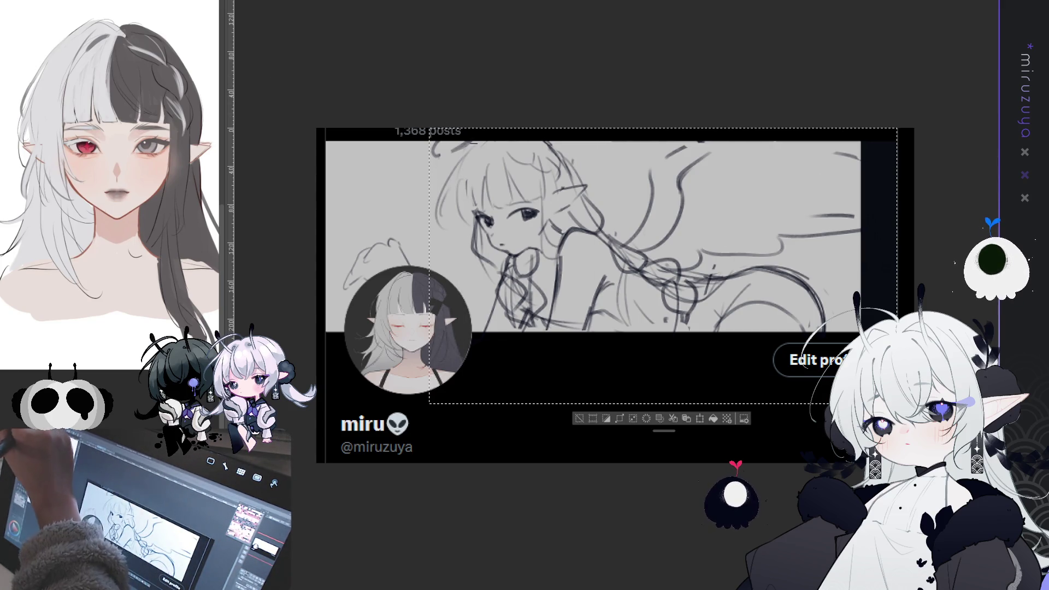
{"action": "left_click_drag", "start_coordinate": [522, 240], "coordinate": [520, 241]}
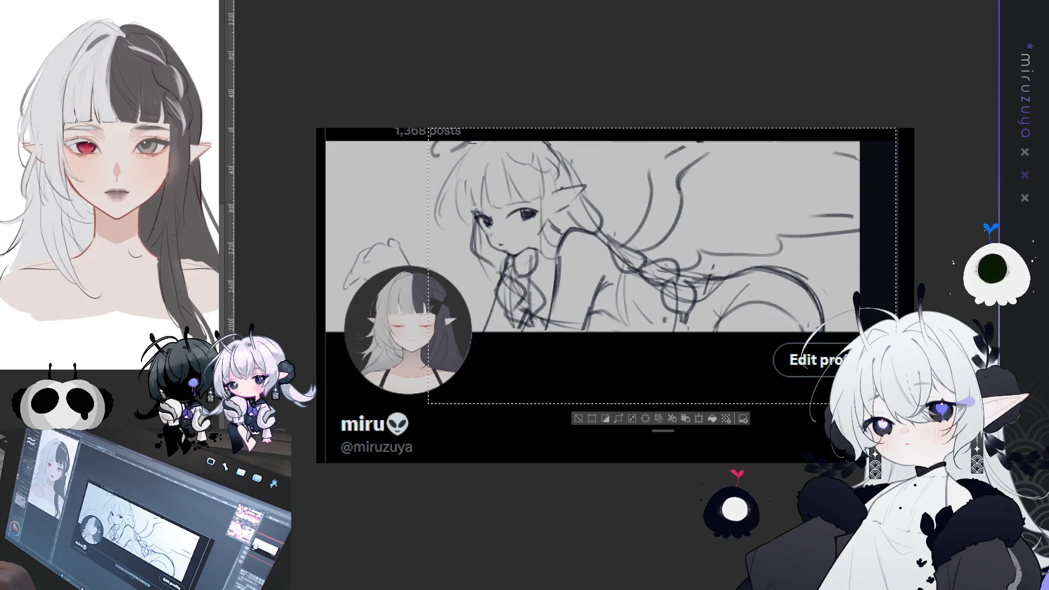
{"action": "left_click_drag", "start_coordinate": [520, 240], "coordinate": [501, 240]}
{"action": "key", "text": "ctrl+d"}
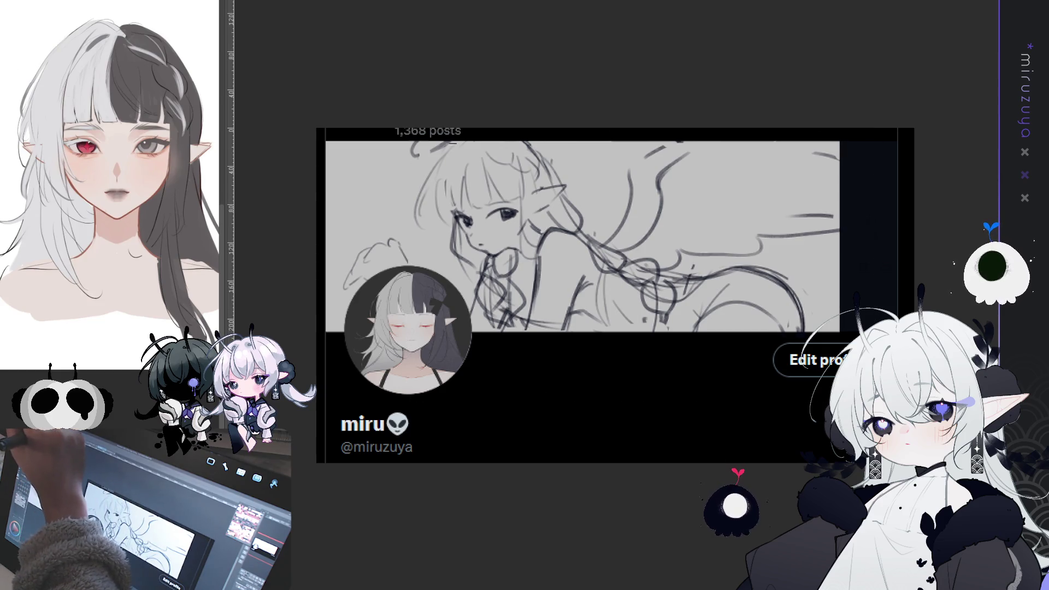
Delete the white arc and dark right strip from the banner layer.
{"action": "mouse_move", "coordinate": [429, 257]}
{"action": "left_mouse_down"}
{"action": "mouse_move", "coordinate": [410, 297]}
{"action": "mouse_move", "coordinate": [429, 256]}
{"action": "mouse_move", "coordinate": [411, 269]}
{"action": "left_mouse_up"}
{"action": "key", "text": "ctrl+d"}
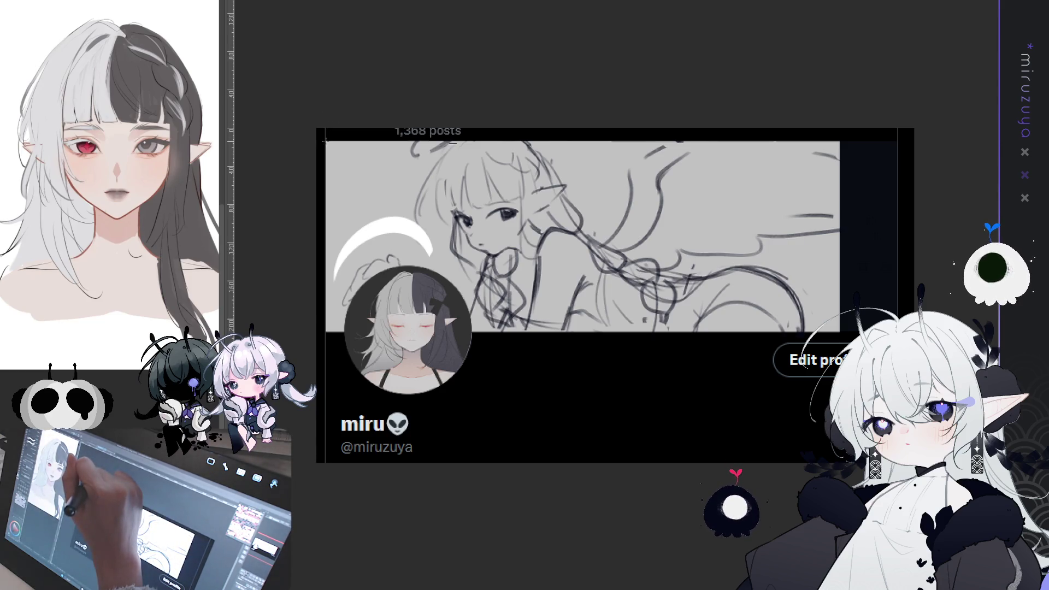
{"action": "key", "text": "ctrl+t"}
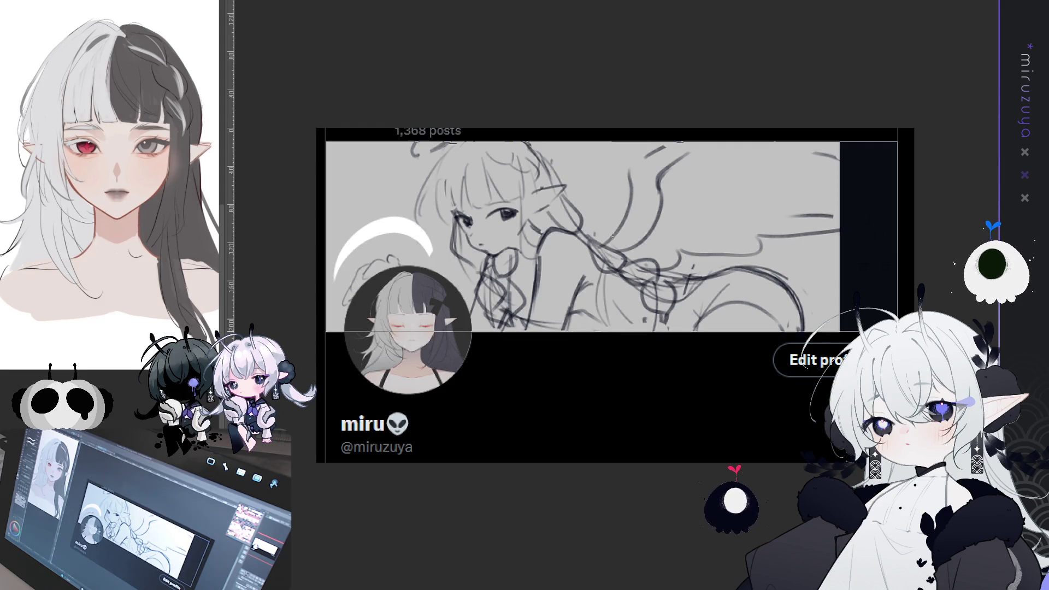
{"action": "key", "text": "ctrl+a"}
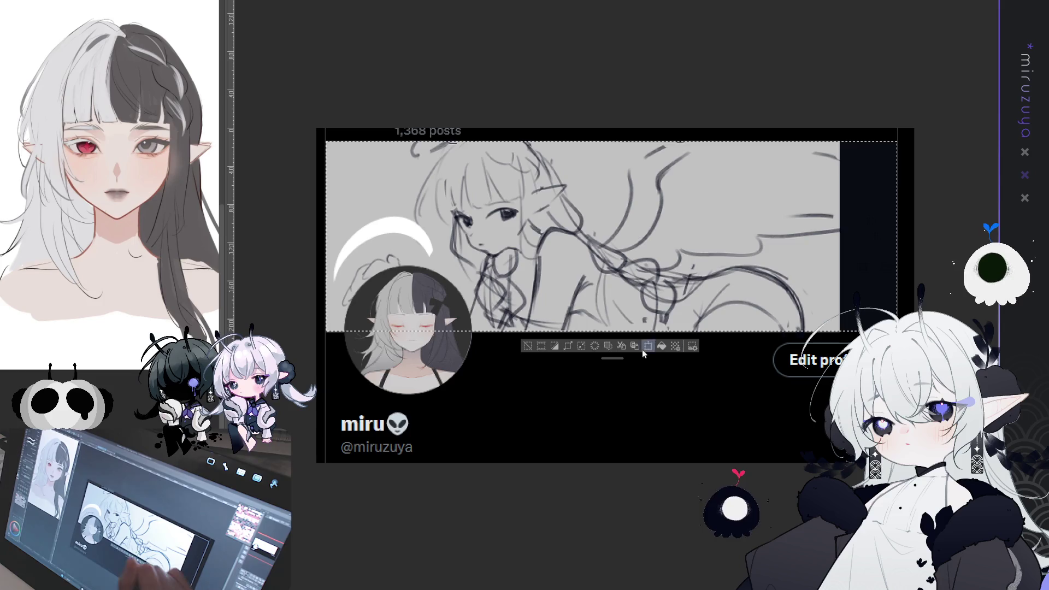
{"action": "key", "text": "Delete"}
{"action": "key", "text": "ctrl+d"}
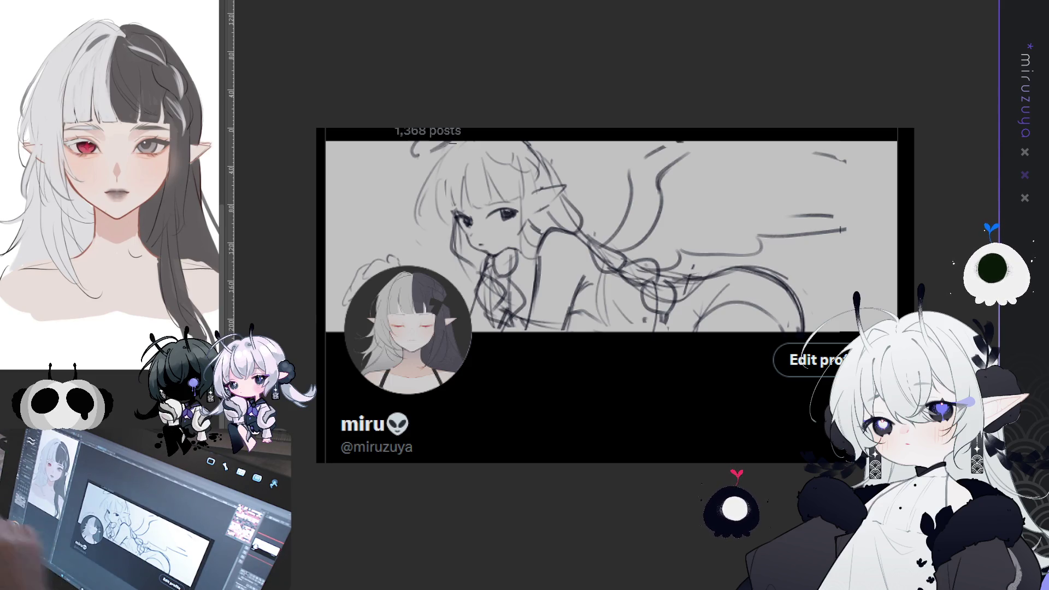
{"action": "mouse_move", "coordinate": [840, 371]}
{"action": "left_mouse_down"}
{"action": "mouse_move", "coordinate": [803, 285]}
{"action": "mouse_move", "coordinate": [817, 297]}
{"action": "left_mouse_up"}
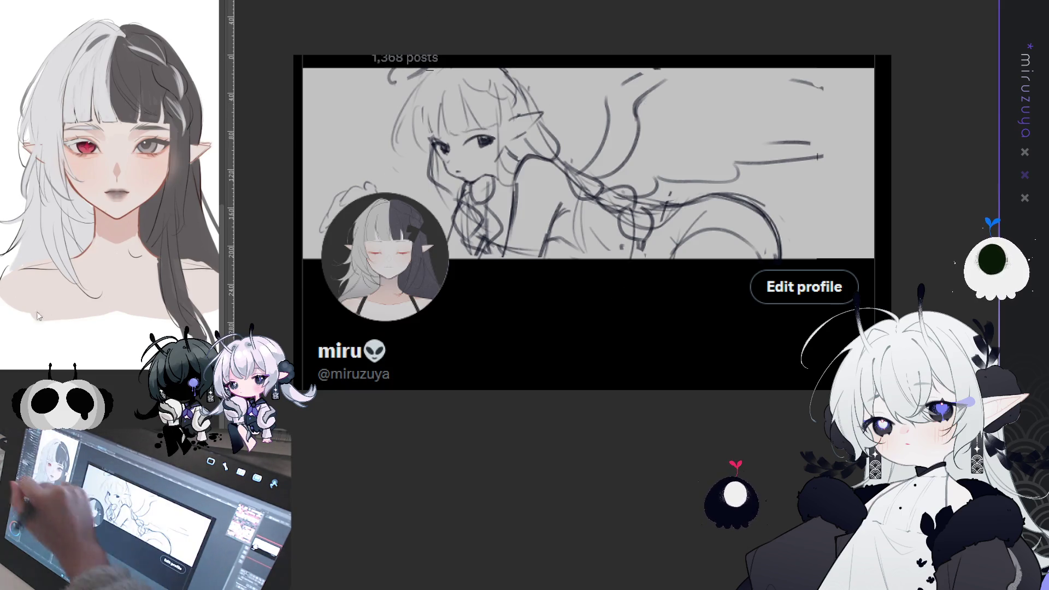
Draw the wing's long curved edges with a hooked tip reaching the banner's right edge.
{"action": "left_click_drag", "start_coordinate": [645, 104], "coordinate": [788, 192]}
{"action": "left_click_drag", "start_coordinate": [845, 217], "coordinate": [842, 240]}
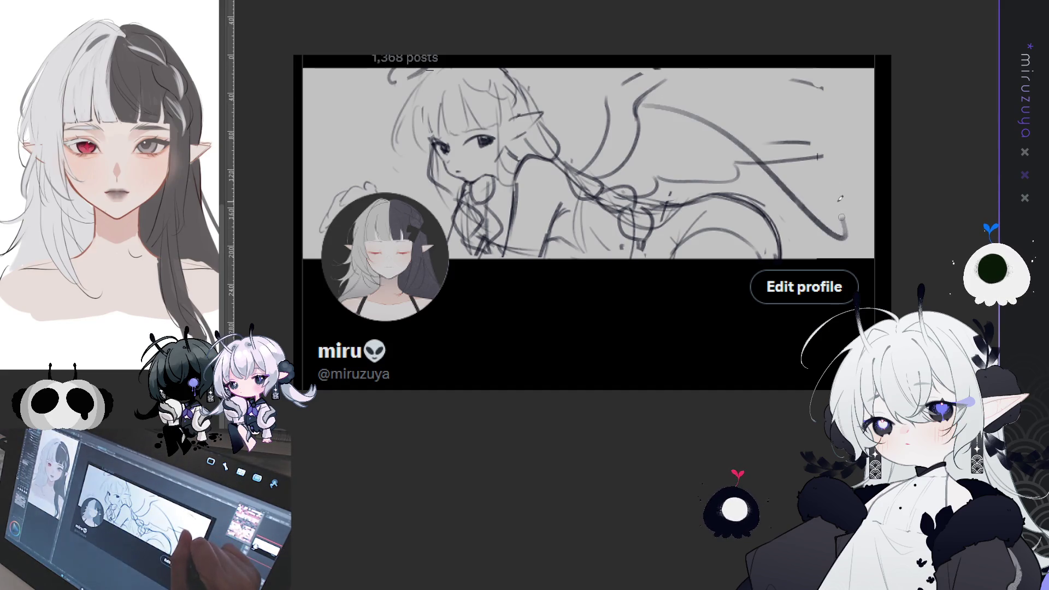
{"action": "mouse_move", "coordinate": [645, 104]}
{"action": "left_mouse_down"}
{"action": "mouse_move", "coordinate": [697, 123]}
{"action": "mouse_move", "coordinate": [829, 251]}
{"action": "left_mouse_up"}
{"action": "left_click_drag", "start_coordinate": [831, 188], "coordinate": [874, 248]}
{"action": "mouse_move", "coordinate": [650, 93]}
{"action": "left_mouse_down"}
{"action": "mouse_move", "coordinate": [808, 77]}
{"action": "mouse_move", "coordinate": [874, 102]}
{"action": "left_mouse_up"}
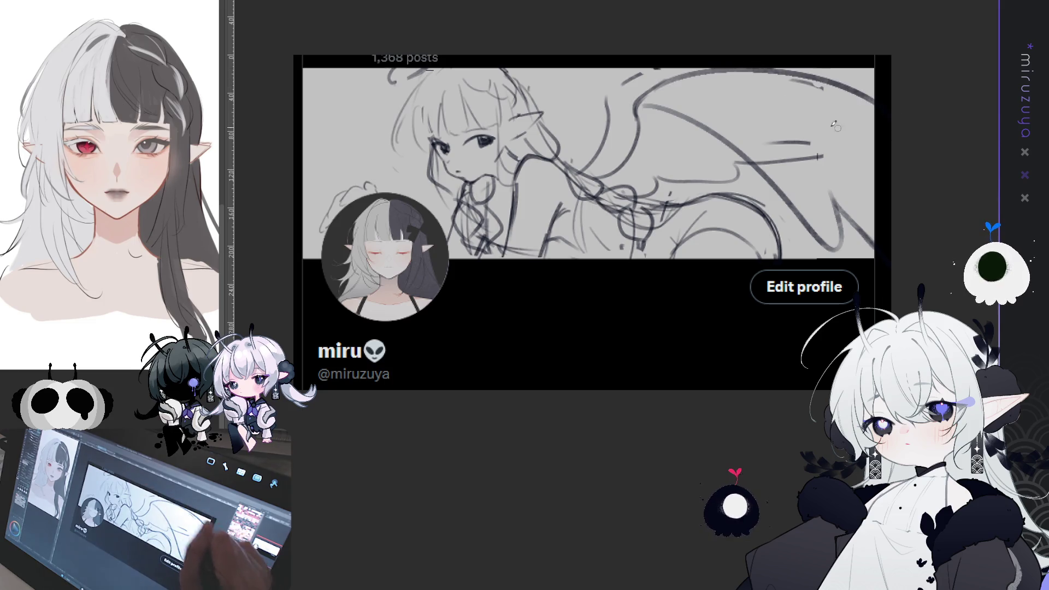
{"action": "left_click_drag", "start_coordinate": [710, 83], "coordinate": [813, 194]}
Add feather strokes inside the wing and darken its top and lower-right edges.
{"action": "left_click_drag", "start_coordinate": [801, 119], "coordinate": [811, 162]}
{"action": "mouse_move", "coordinate": [672, 107]}
{"action": "left_mouse_down"}
{"action": "mouse_move", "coordinate": [708, 156]}
{"action": "mouse_move", "coordinate": [831, 246]}
{"action": "left_mouse_up"}
{"action": "mouse_move", "coordinate": [743, 164]}
{"action": "left_mouse_down"}
{"action": "mouse_move", "coordinate": [787, 136]}
{"action": "mouse_move", "coordinate": [751, 144]}
{"action": "mouse_move", "coordinate": [765, 117]}
{"action": "mouse_move", "coordinate": [790, 125]}
{"action": "mouse_move", "coordinate": [825, 178]}
{"action": "left_mouse_up"}
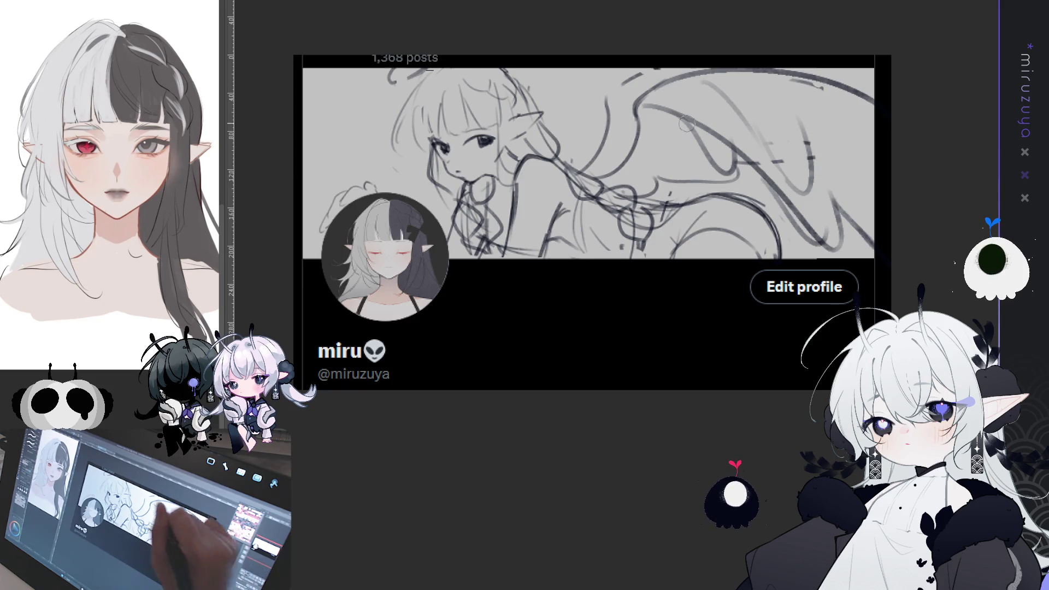
{"action": "mouse_move", "coordinate": [629, 106]}
{"action": "left_mouse_down"}
{"action": "mouse_move", "coordinate": [672, 90]}
{"action": "mouse_move", "coordinate": [655, 94]}
{"action": "mouse_move", "coordinate": [713, 128]}
{"action": "mouse_move", "coordinate": [817, 249]}
{"action": "mouse_move", "coordinate": [847, 198]}
{"action": "left_mouse_up"}
{"action": "left_click_drag", "start_coordinate": [844, 208], "coordinate": [874, 257]}
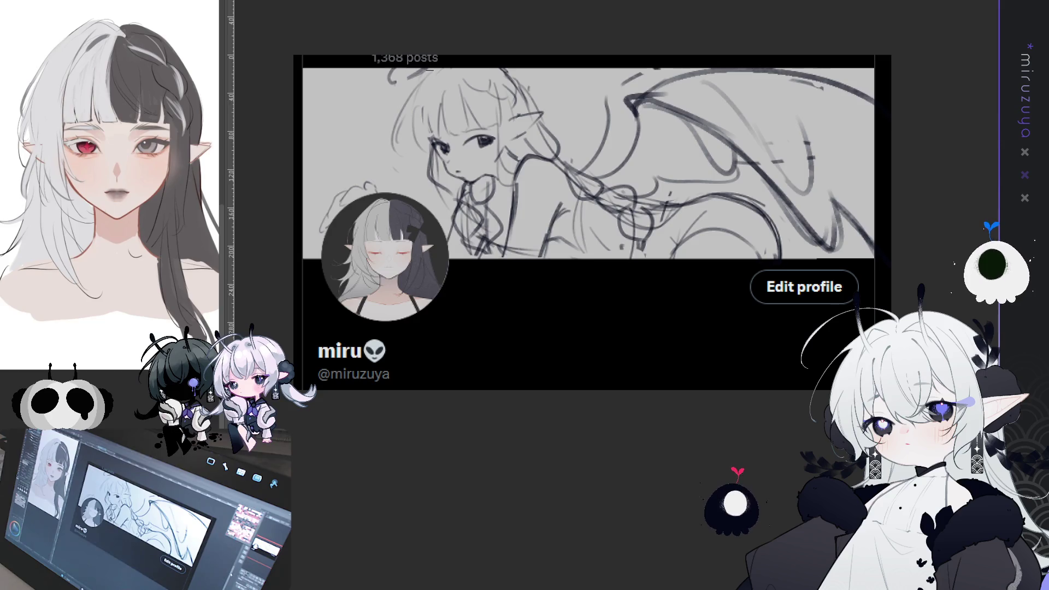
{"action": "left_click_drag", "start_coordinate": [592, 219], "coordinate": [581, 237]}
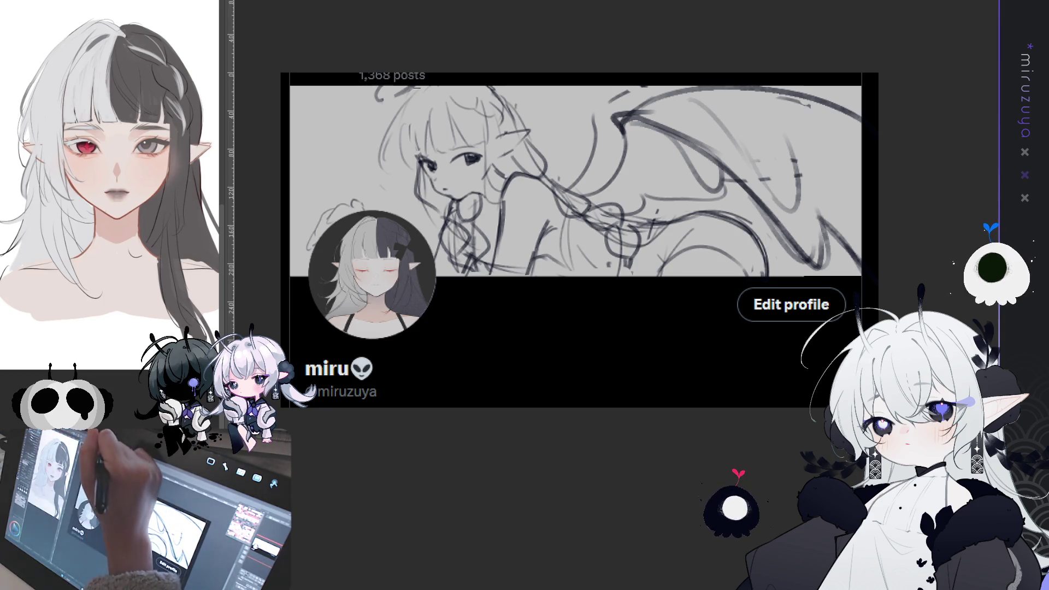
Cycle through the round avatar, square avatar and mock-up banner, then reach the blank canvas.
{"action": "key", "text": "ctrl+a"}
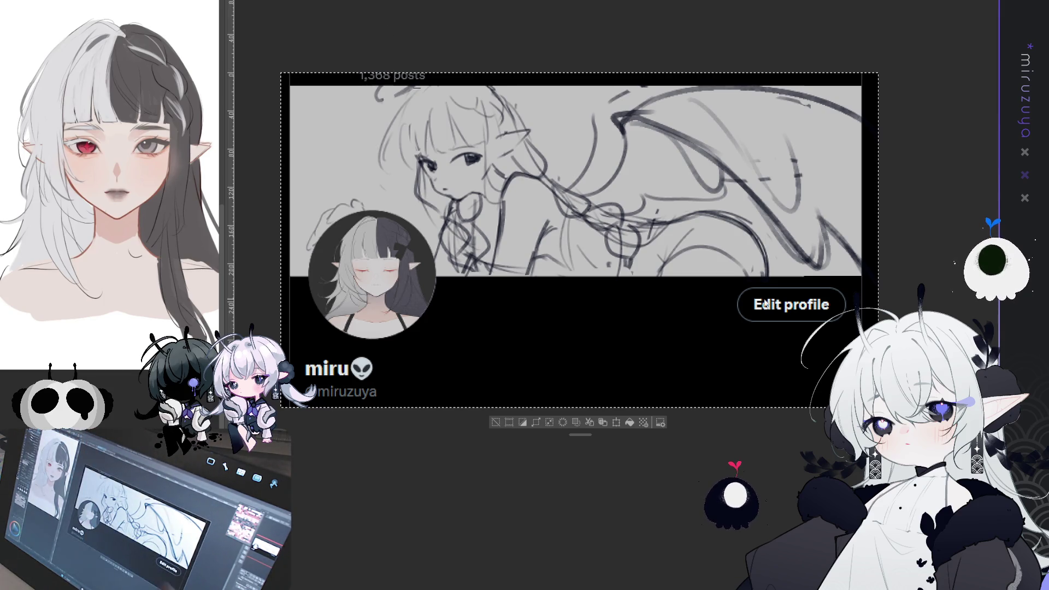
{"action": "key", "text": "ctrl+Tab"}
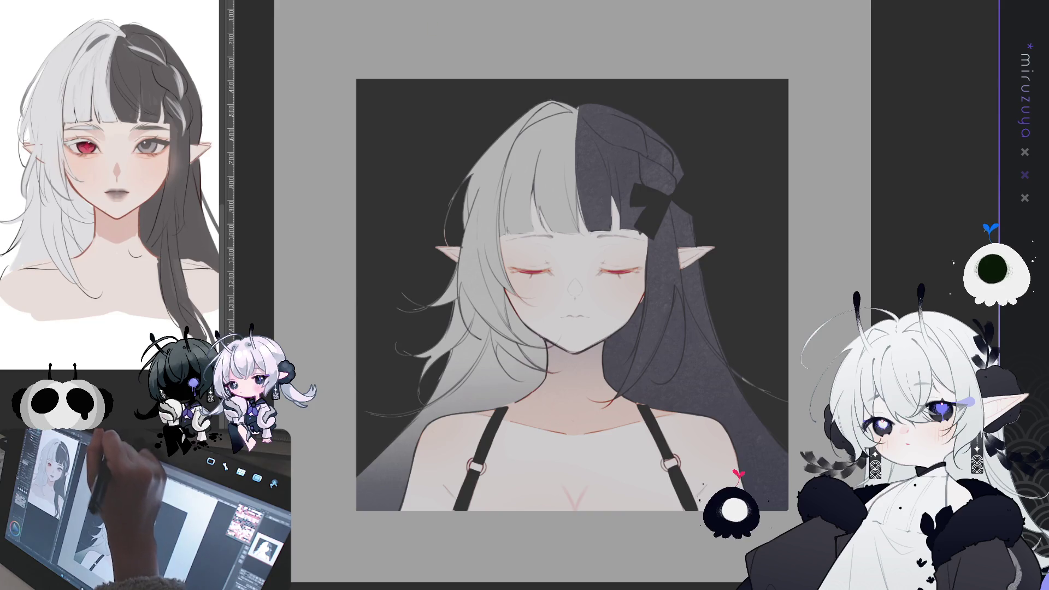
{"action": "key", "text": "ctrl+Tab"}
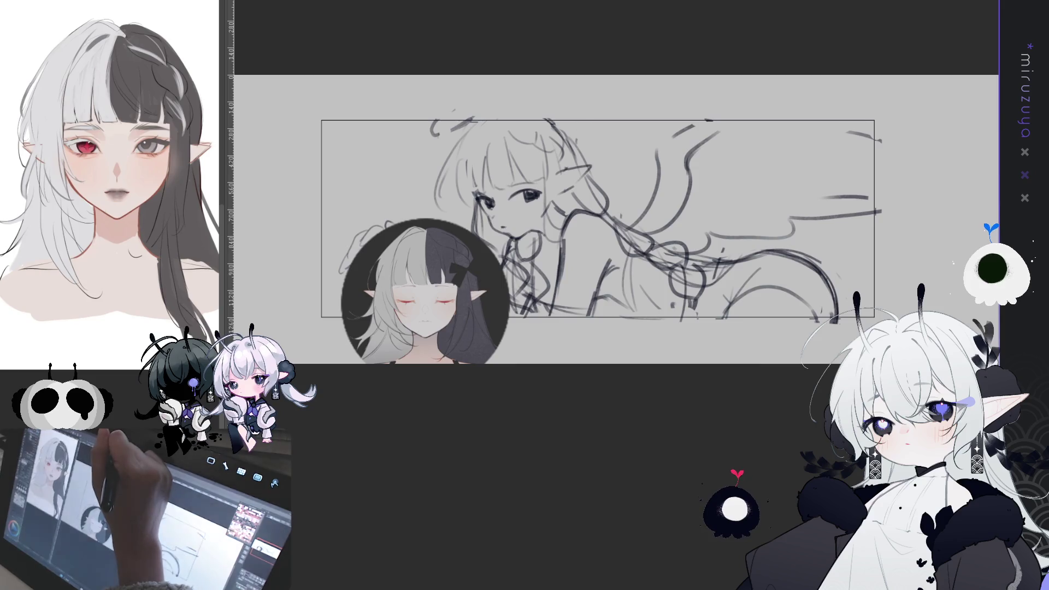
{"action": "key", "text": "ctrl+Tab"}
{"action": "key", "text": "ctrl+Tab"}
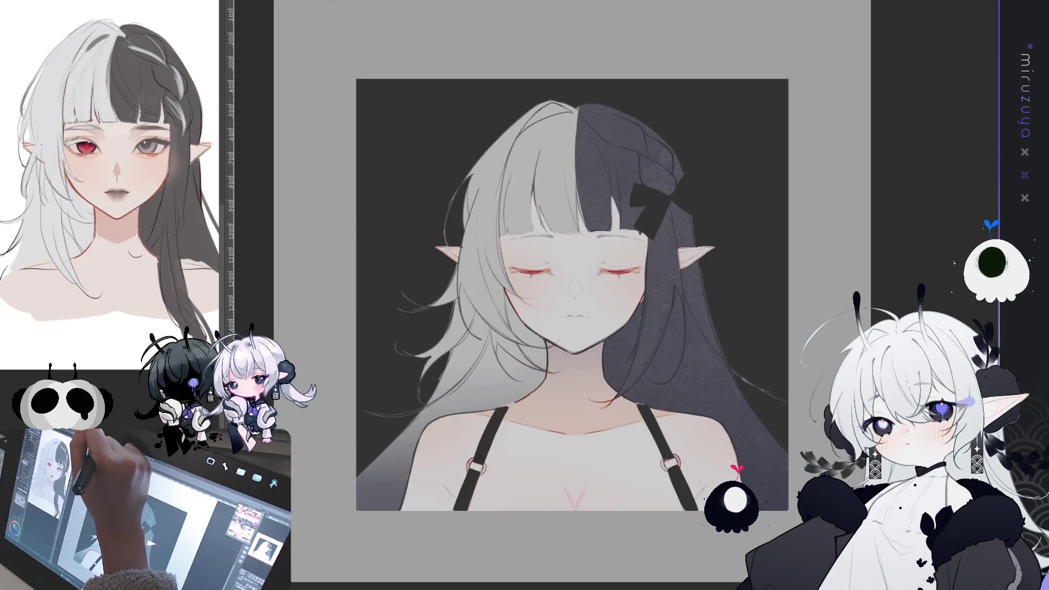
{"action": "key", "text": "ctrl+Tab"}
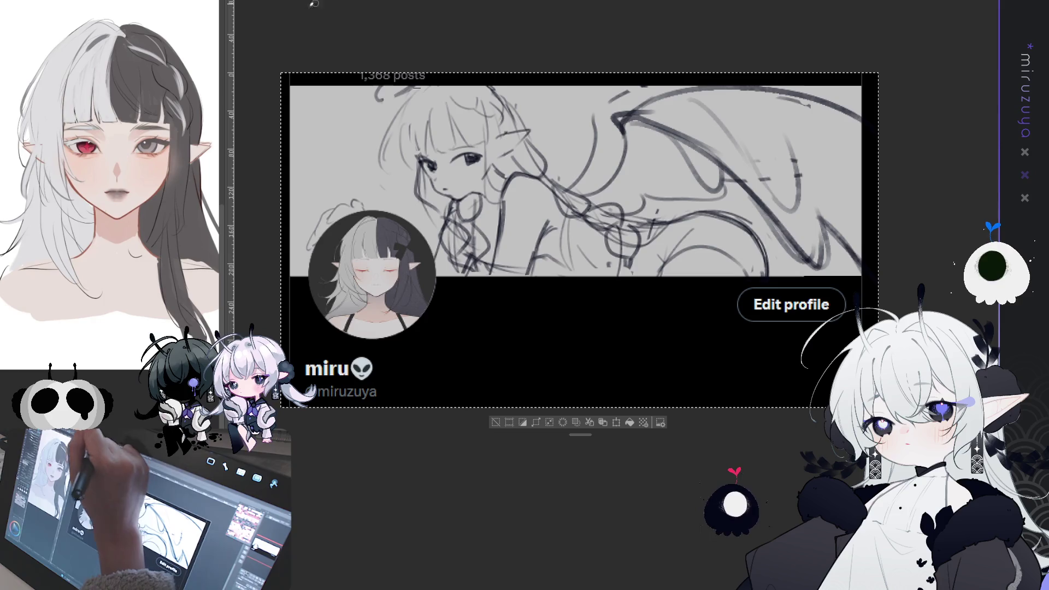
{"action": "key", "text": "ctrl+d"}
{"action": "key", "text": "ctrl+Tab"}
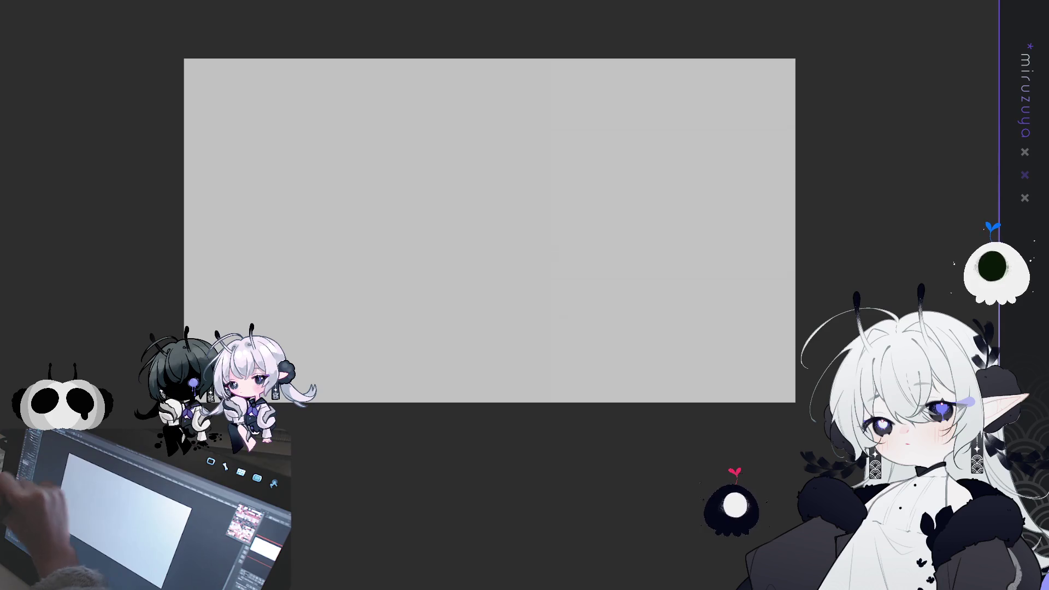
Fill a layer with crimson and shrink it inward from top and bottom into an inset frame.
{"action": "key", "text": "alt+BackSpace"}
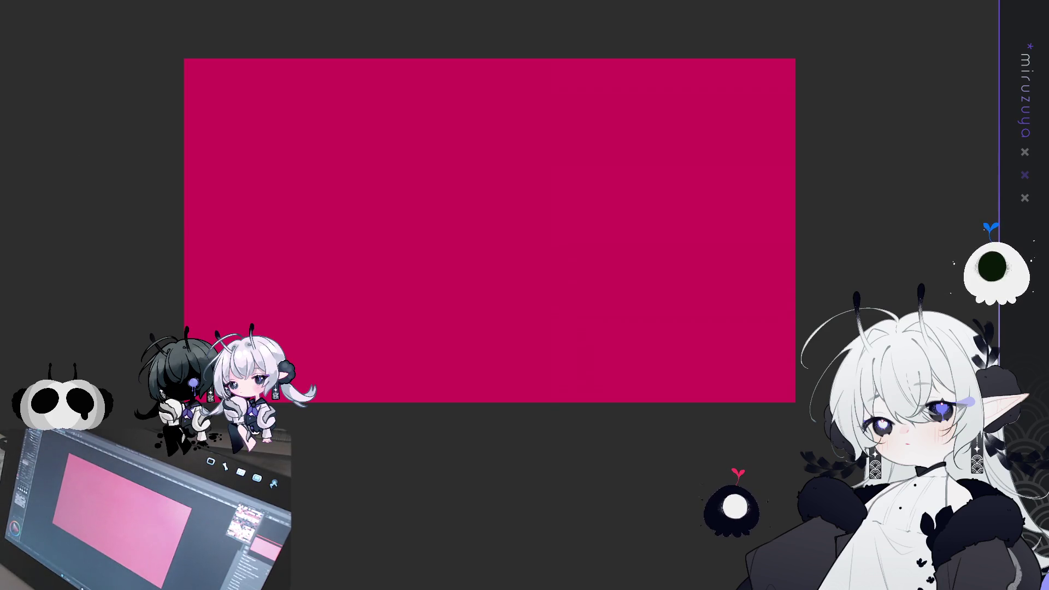
{"action": "key", "text": "ctrl+a"}
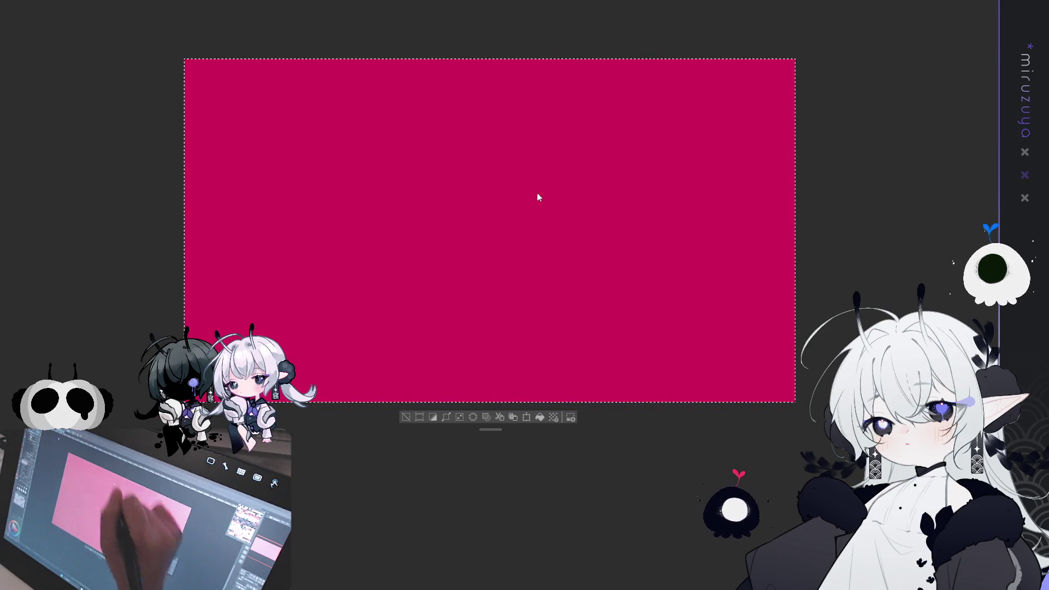
{"action": "key", "text": "ctrl+t"}
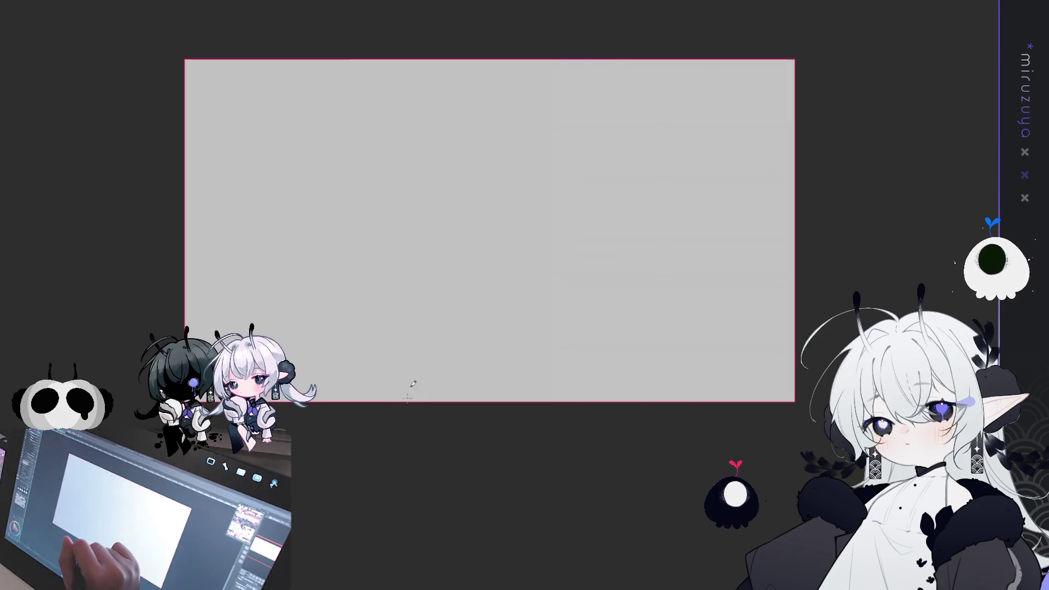
{"action": "left_click_drag", "start_coordinate": [489, 59], "coordinate": [489, 108]}
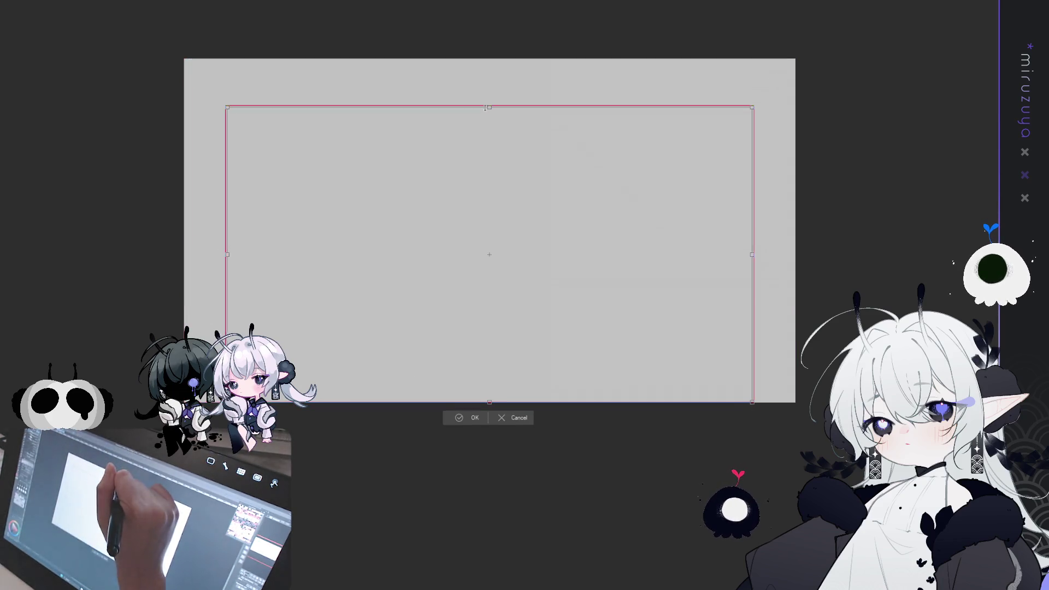
{"action": "left_click_drag", "start_coordinate": [489, 403], "coordinate": [489, 363]}
{"action": "left_click_drag", "start_coordinate": [489, 105], "coordinate": [489, 101]}
{"action": "left_click", "coordinate": [471, 378]}
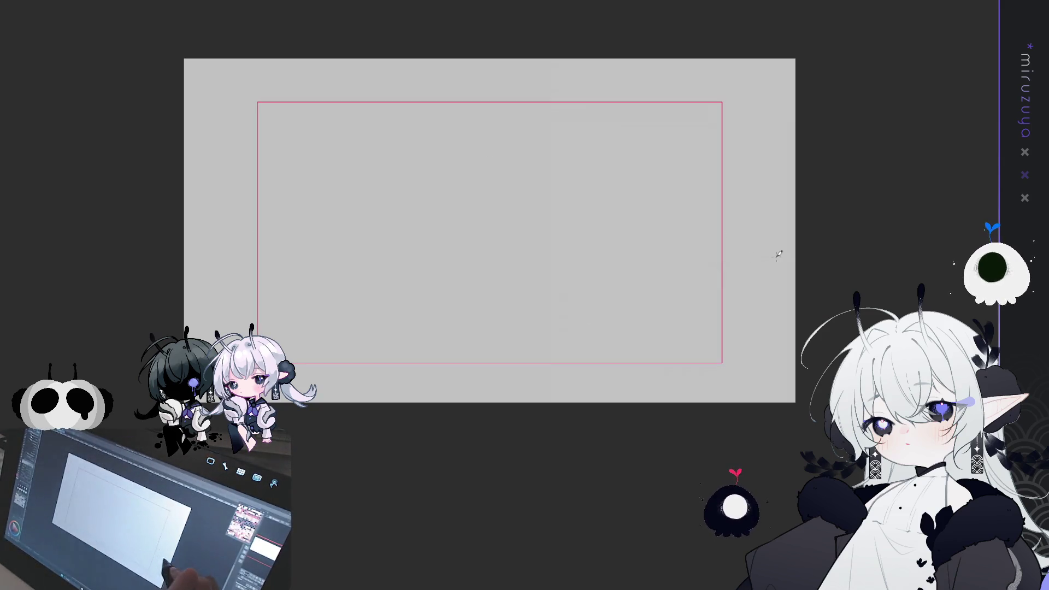
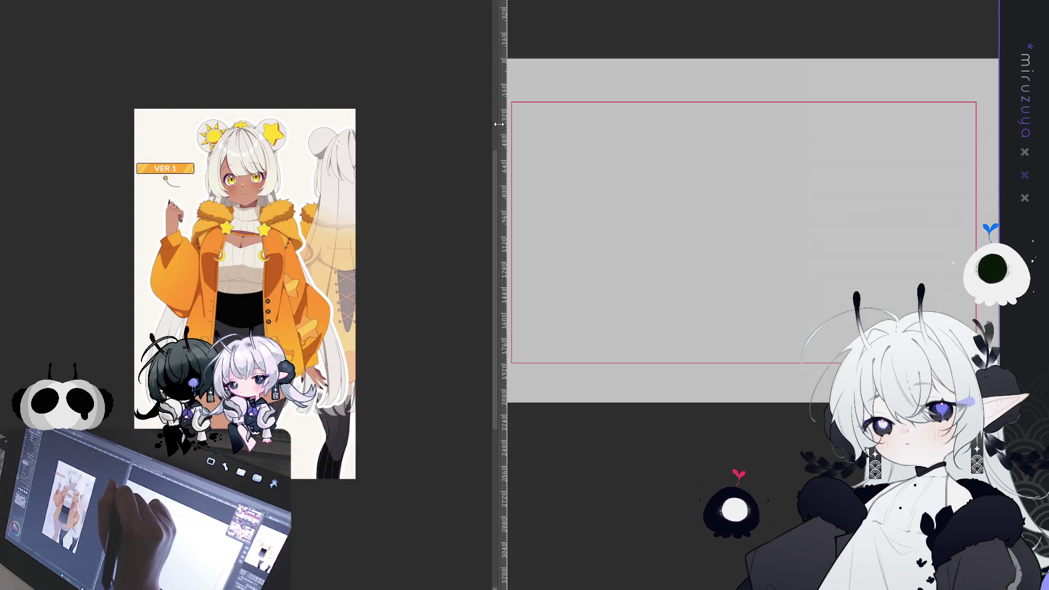
Drag the divider left to widen the canvas, then zoom in on the orange-jacket reference image.
{"action": "left_click_drag", "start_coordinate": [500, 177], "coordinate": [247, 177]}
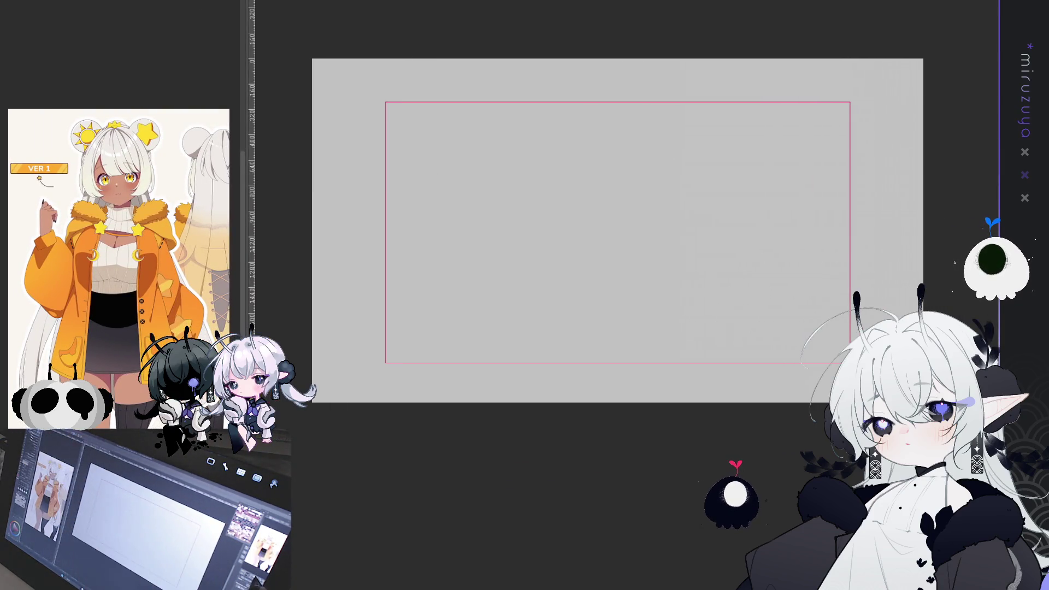
{"action": "scroll", "coordinate": [120, 230], "scroll_direction": "up", "scroll_amount": 2}
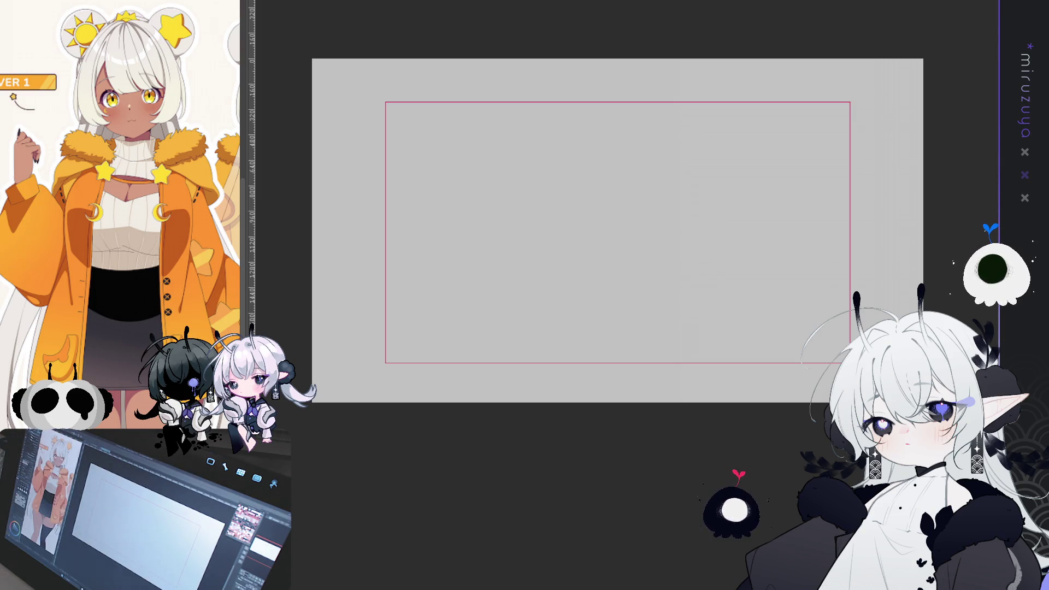
Zoom in on the canvas and narrow the reference pane to give the canvas more room.
{"action": "key", "text": "ctrl+plus"}
{"action": "mouse_move", "coordinate": [782, 329]}
{"action": "left_mouse_down"}
{"action": "mouse_move", "coordinate": [804, 333]}
{"action": "mouse_move", "coordinate": [791, 341]}
{"action": "left_mouse_up"}
{"action": "left_click_drag", "start_coordinate": [240, 225], "coordinate": [170, 225]}
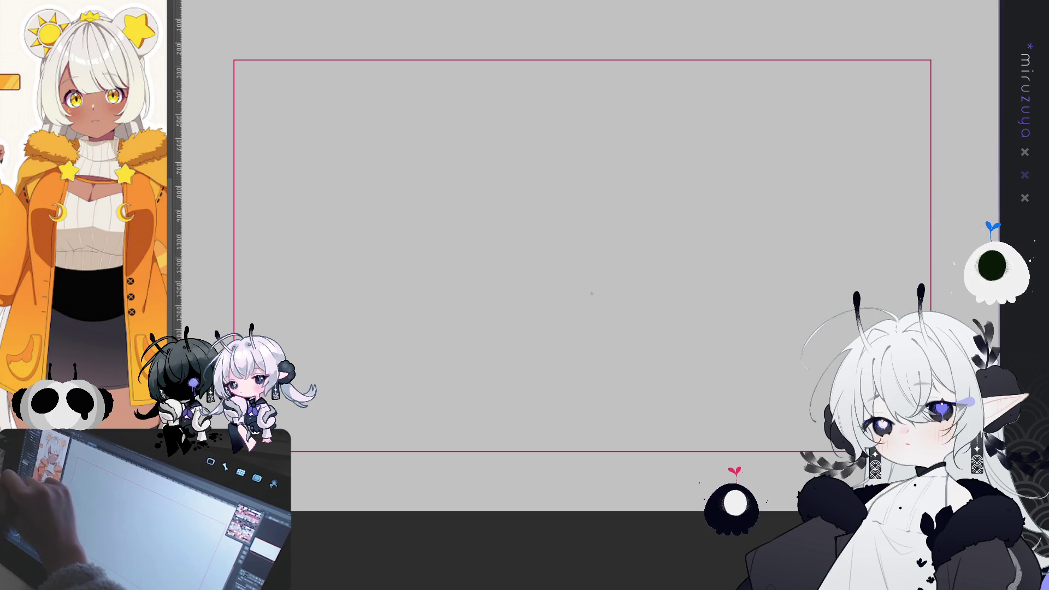
Sketch a rough grey pencil circle for the head, redoing and reinforcing it over several passes.
{"action": "left_click_drag", "start_coordinate": [475, 278], "coordinate": [503, 106]}
{"action": "key", "text": "ctrl+z"}
{"action": "mouse_move", "coordinate": [508, 304]}
{"action": "left_mouse_down"}
{"action": "mouse_move", "coordinate": [446, 219]}
{"action": "mouse_move", "coordinate": [547, 90]}
{"action": "left_mouse_up"}
{"action": "mouse_move", "coordinate": [621, 98]}
{"action": "left_mouse_down"}
{"action": "mouse_move", "coordinate": [698, 159]}
{"action": "mouse_move", "coordinate": [683, 268]}
{"action": "left_mouse_up"}
{"action": "left_click_drag", "start_coordinate": [644, 312], "coordinate": [590, 333]}
{"action": "key", "text": "ctrl+z"}
{"action": "key", "text": "ctrl+z"}
{"action": "key", "text": "ctrl+z"}
{"action": "mouse_move", "coordinate": [517, 295]}
{"action": "left_mouse_down"}
{"action": "mouse_move", "coordinate": [546, 115]}
{"action": "mouse_move", "coordinate": [634, 268]}
{"action": "left_mouse_up"}
{"action": "left_click_drag", "start_coordinate": [546, 306], "coordinate": [513, 120]}
{"action": "mouse_move", "coordinate": [604, 128]}
{"action": "left_mouse_down"}
{"action": "mouse_move", "coordinate": [618, 276]}
{"action": "mouse_move", "coordinate": [547, 310]}
{"action": "left_mouse_up"}
{"action": "left_click_drag", "start_coordinate": [541, 306], "coordinate": [470, 230]}
{"action": "left_click_drag", "start_coordinate": [486, 274], "coordinate": [567, 118]}
{"action": "left_click_drag", "start_coordinate": [653, 164], "coordinate": [619, 290]}
{"action": "left_click_drag", "start_coordinate": [564, 310], "coordinate": [520, 307]}
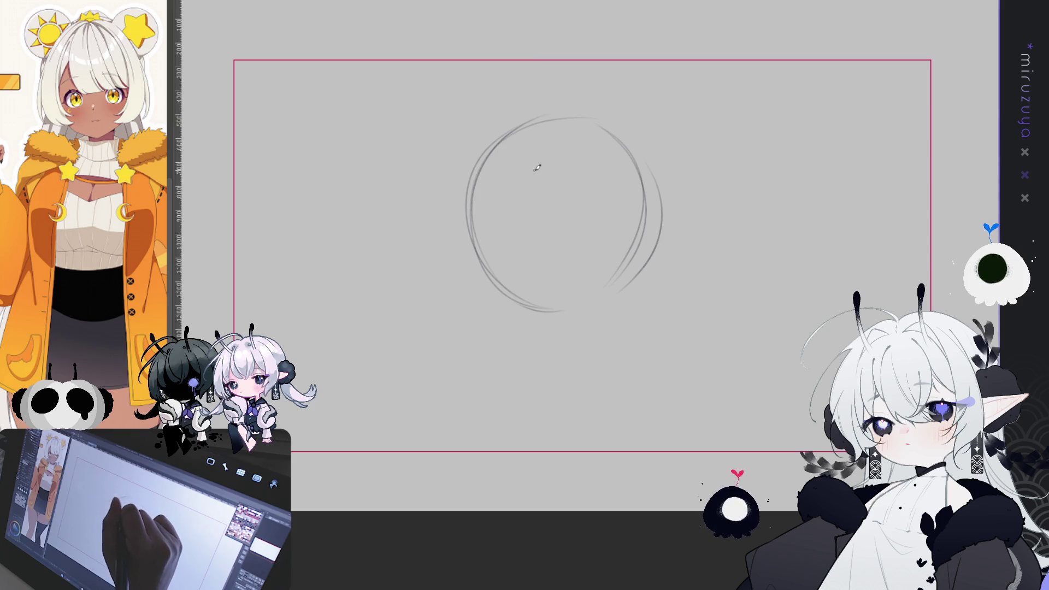
Flip the view, add vertical centre and horizontal face guides, and begin the left jawline.
{"action": "key", "text": "h"}
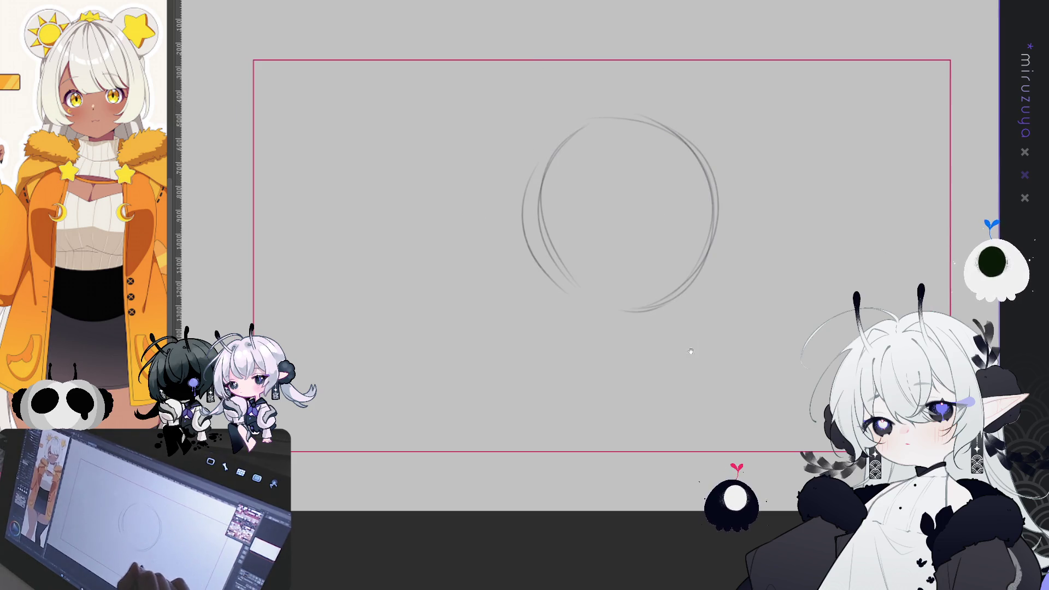
{"action": "left_click_drag", "start_coordinate": [693, 349], "coordinate": [633, 365]}
{"action": "left_click_drag", "start_coordinate": [604, 159], "coordinate": [573, 328]}
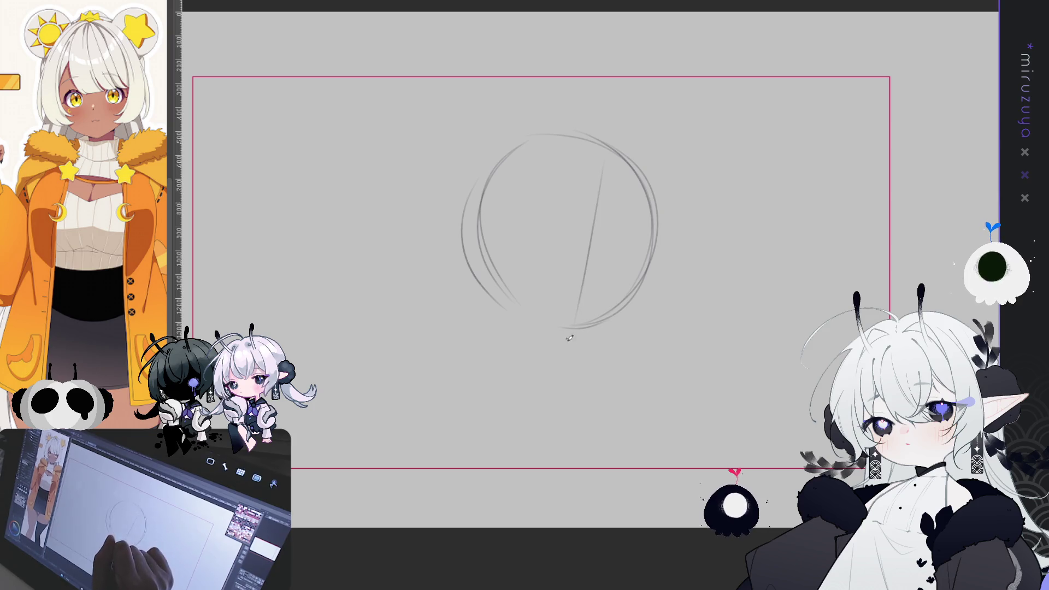
{"action": "left_click_drag", "start_coordinate": [633, 262], "coordinate": [516, 274]}
{"action": "key", "text": "ctrl+z"}
{"action": "left_click_drag", "start_coordinate": [647, 280], "coordinate": [499, 252]}
{"action": "mouse_move", "coordinate": [608, 181]}
{"action": "left_mouse_down"}
{"action": "mouse_move", "coordinate": [595, 256]}
{"action": "mouse_move", "coordinate": [557, 335]}
{"action": "left_mouse_up"}
{"action": "mouse_move", "coordinate": [554, 284]}
{"action": "left_mouse_down"}
{"action": "mouse_move", "coordinate": [629, 280]}
{"action": "mouse_move", "coordinate": [618, 316]}
{"action": "mouse_move", "coordinate": [556, 354]}
{"action": "left_mouse_up"}
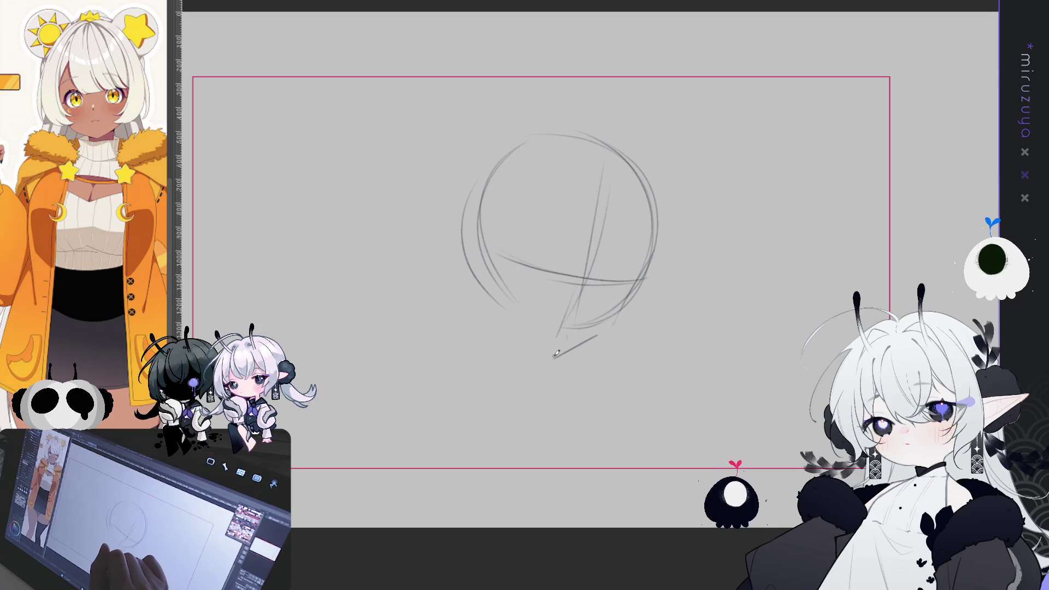
{"action": "mouse_move", "coordinate": [487, 301]}
{"action": "left_mouse_down"}
{"action": "mouse_move", "coordinate": [553, 358]}
{"action": "mouse_move", "coordinate": [551, 379]}
{"action": "left_mouse_up"}
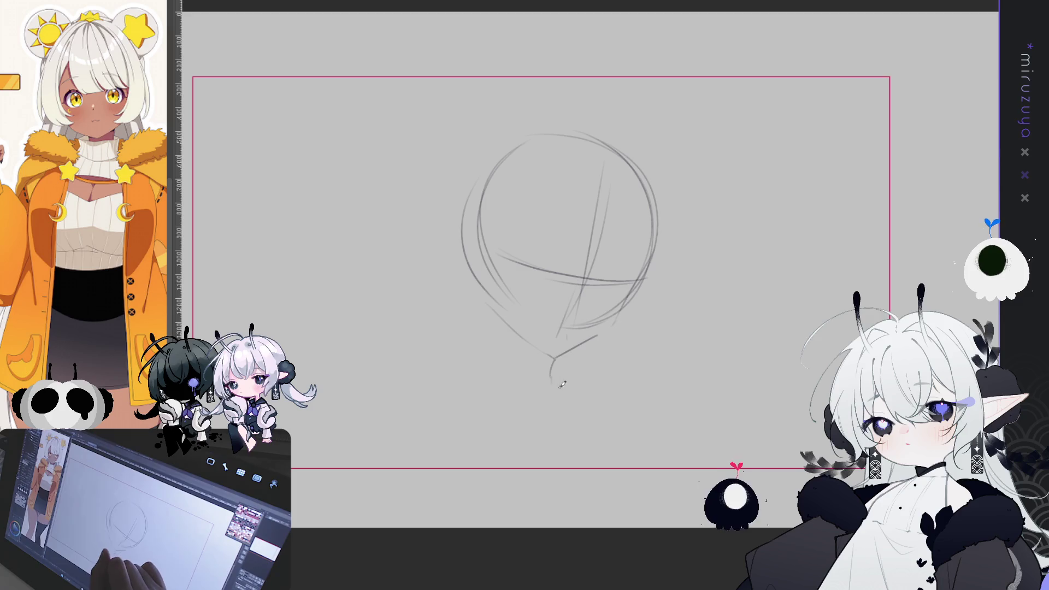
Add the left neck line, then clear the whole head sketch to start over.
{"action": "left_click_drag", "start_coordinate": [484, 313], "coordinate": [482, 375]}
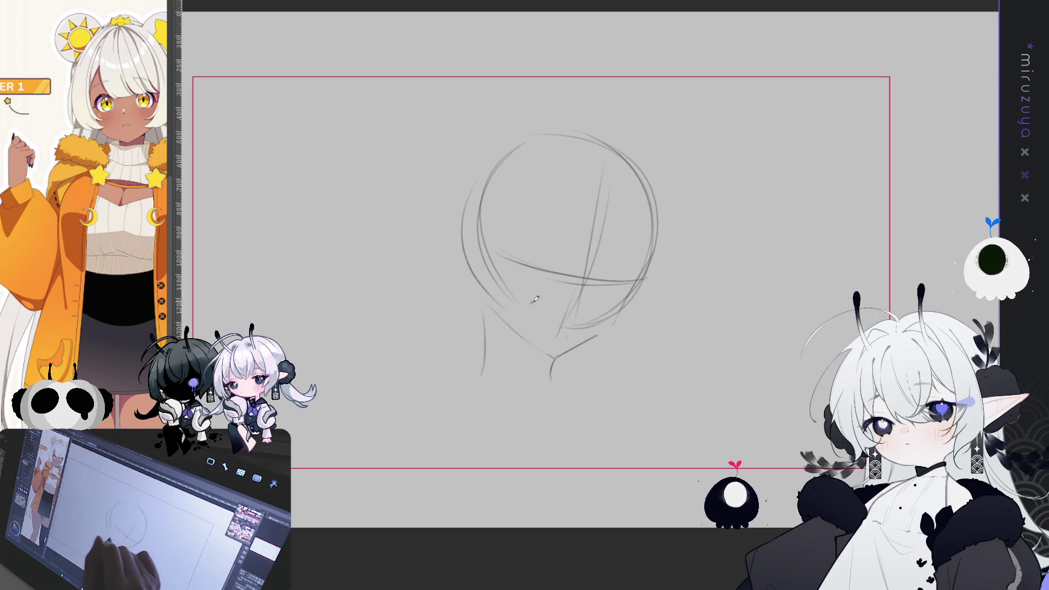
{"action": "left_click_drag", "start_coordinate": [529, 302], "coordinate": [565, 298]}
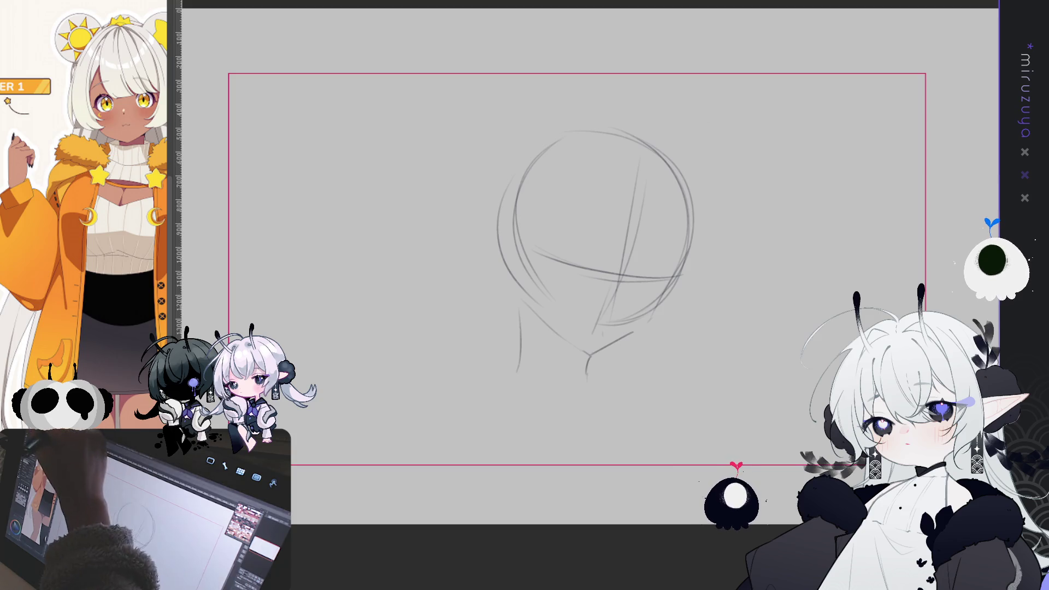
{"action": "key", "text": "Delete"}
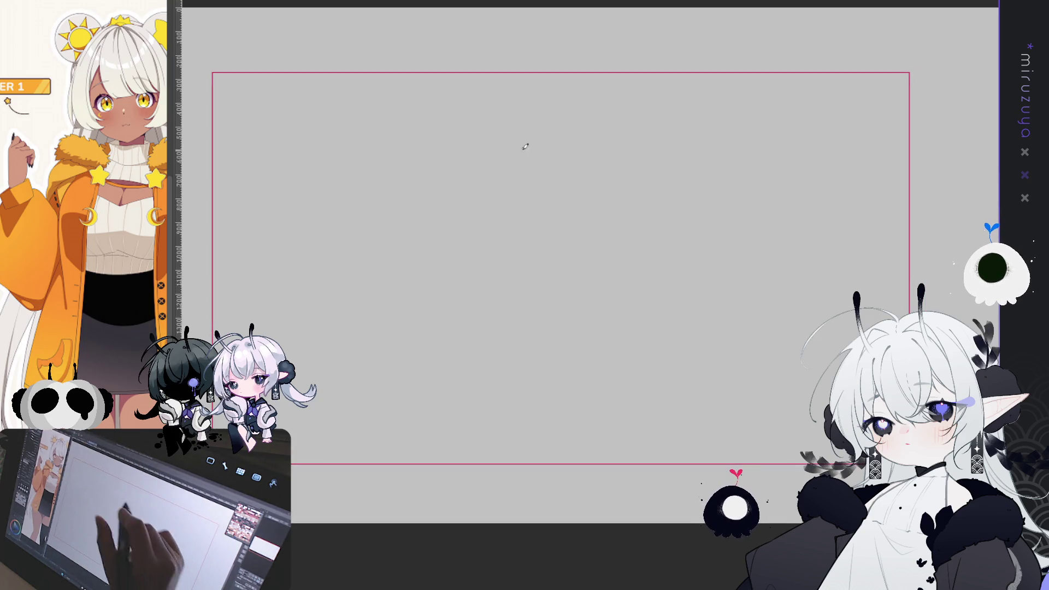
Sketch a new, larger head circle and reinforce its outline.
{"action": "left_click_drag", "start_coordinate": [511, 314], "coordinate": [462, 158]}
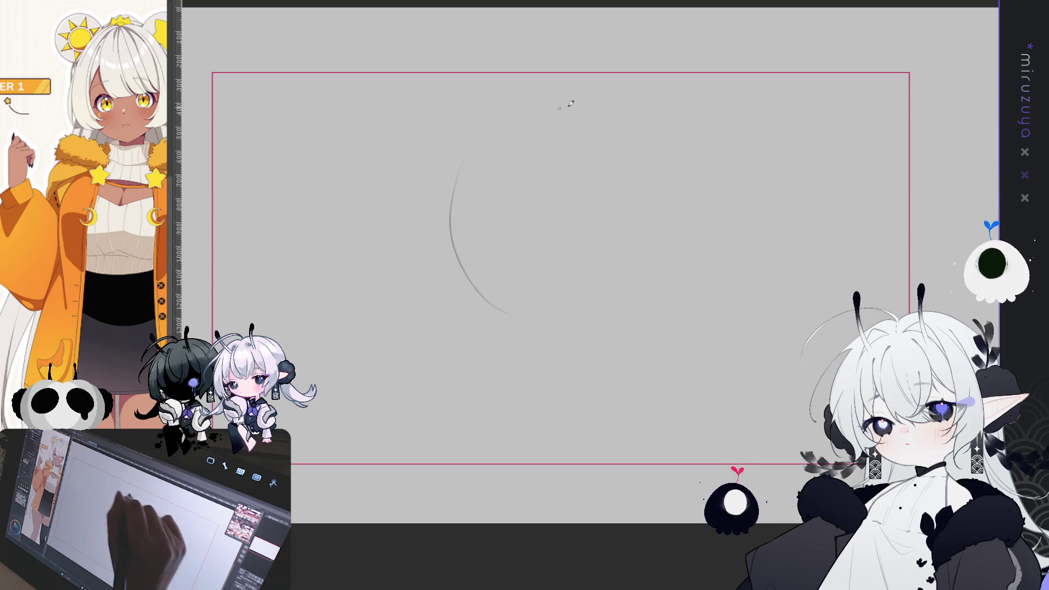
{"action": "key", "text": "ctrl+z"}
{"action": "left_click_drag", "start_coordinate": [519, 312], "coordinate": [593, 114]}
{"action": "left_click_drag", "start_coordinate": [653, 169], "coordinate": [636, 268]}
{"action": "left_click_drag", "start_coordinate": [553, 318], "coordinate": [503, 303]}
{"action": "left_click_drag", "start_coordinate": [457, 211], "coordinate": [568, 116]}
{"action": "left_click_drag", "start_coordinate": [651, 159], "coordinate": [633, 289]}
{"action": "left_click_drag", "start_coordinate": [586, 317], "coordinate": [556, 327]}
Draw a diagonal centre line and a curved cross guide rising to the right, retrying until it fits.
{"action": "left_click_drag", "start_coordinate": [513, 178], "coordinate": [561, 329]}
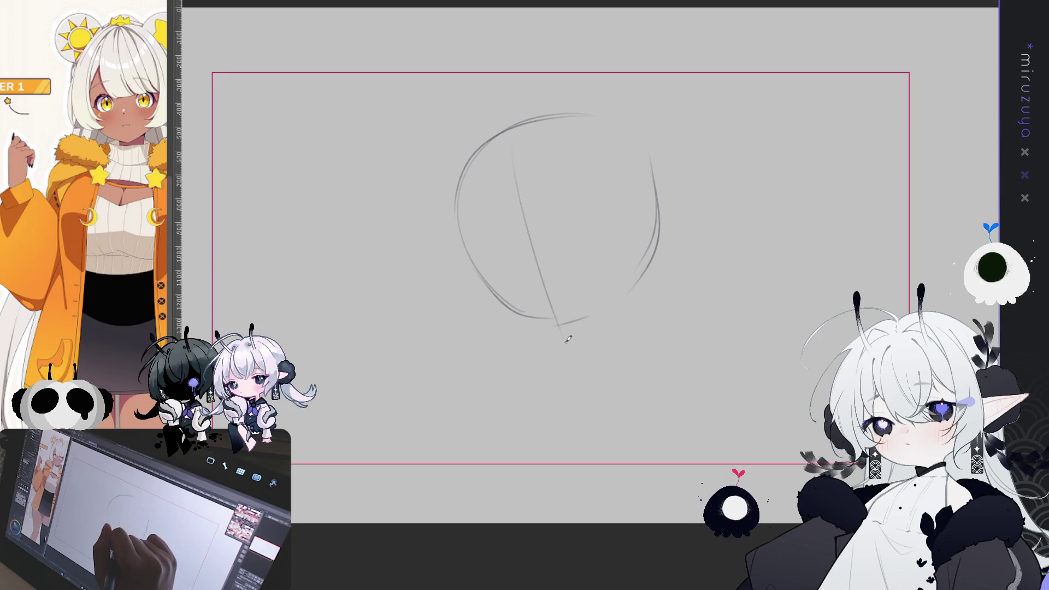
{"action": "mouse_move", "coordinate": [491, 295]}
{"action": "left_mouse_down"}
{"action": "mouse_move", "coordinate": [554, 301]}
{"action": "mouse_move", "coordinate": [614, 281]}
{"action": "left_mouse_up"}
{"action": "key", "text": "ctrl+z"}
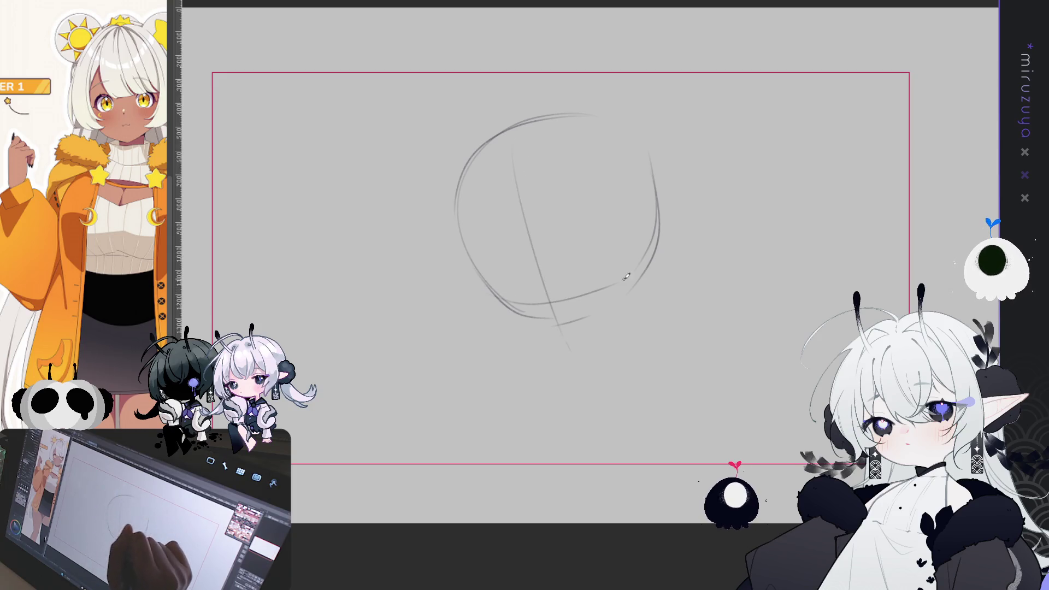
{"action": "left_click_drag", "start_coordinate": [494, 291], "coordinate": [628, 274]}
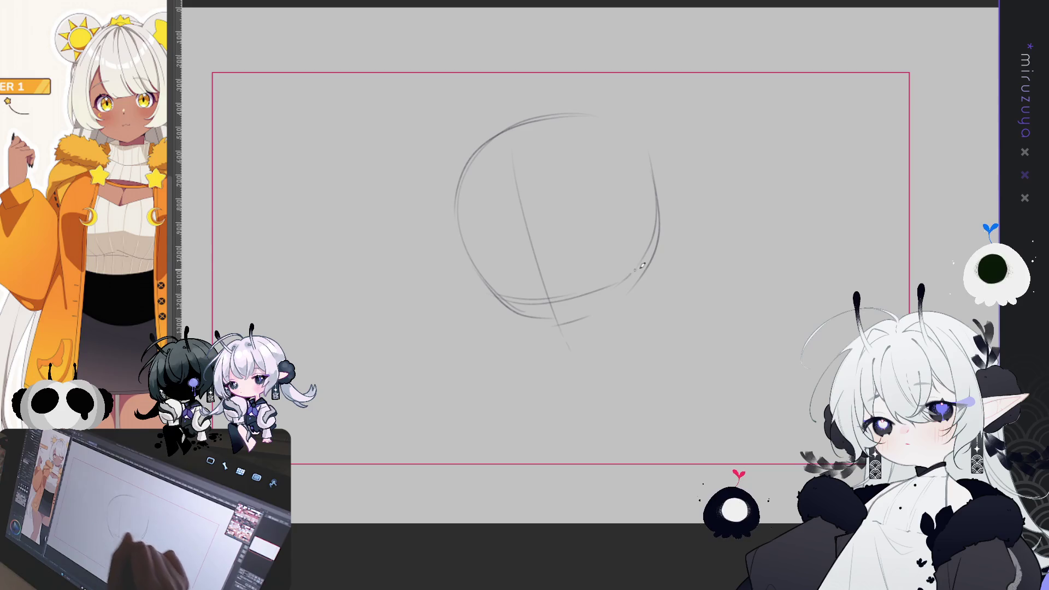
{"action": "key", "text": "ctrl+z"}
{"action": "left_click_drag", "start_coordinate": [489, 288], "coordinate": [625, 278]}
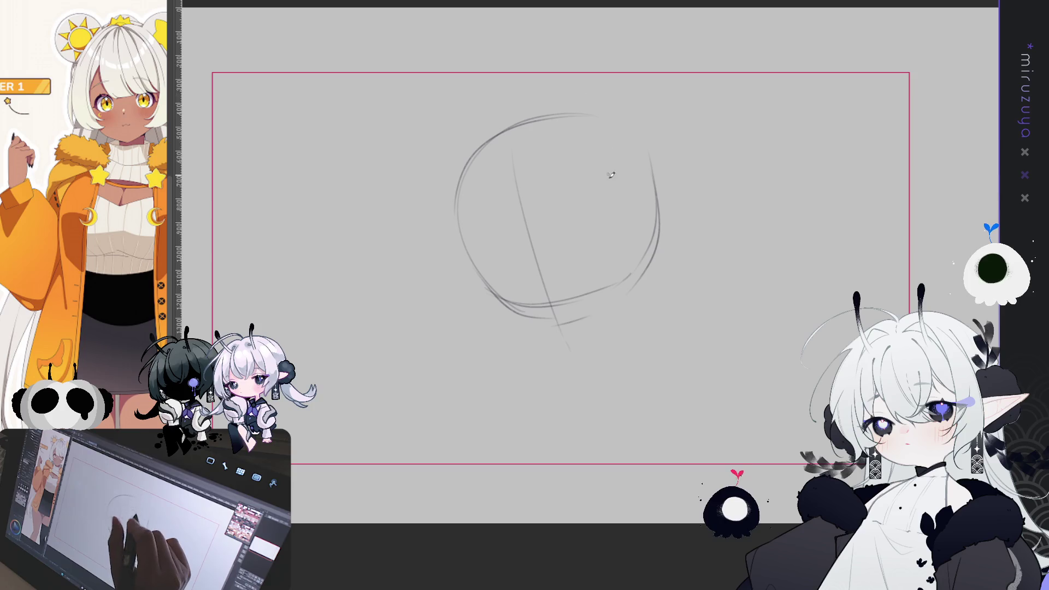
{"action": "left_click_drag", "start_coordinate": [589, 271], "coordinate": [628, 259]}
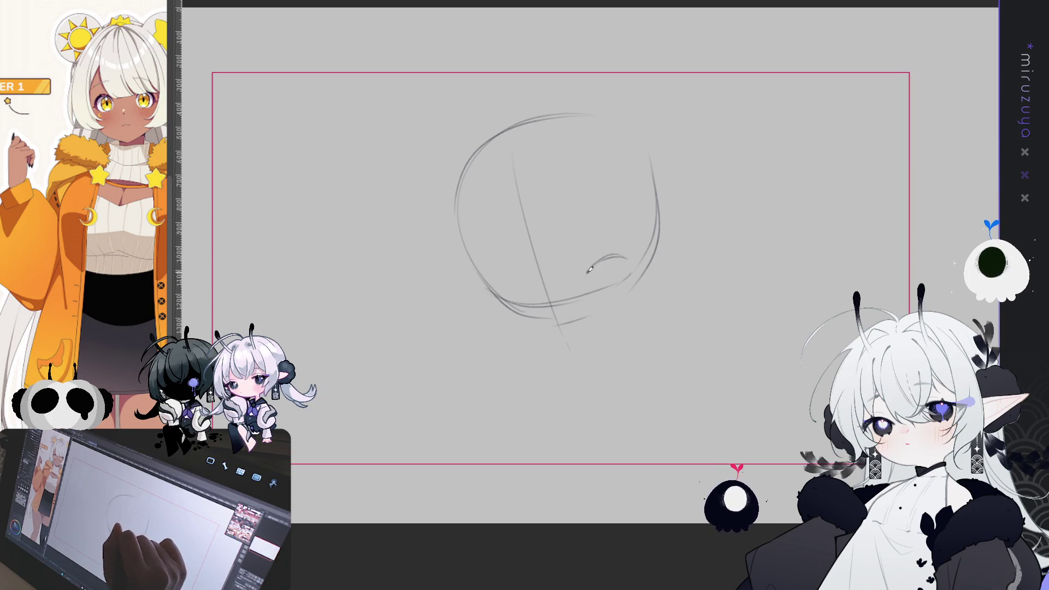
{"action": "key", "text": "ctrl+z"}
{"action": "key", "text": "ctrl+z"}
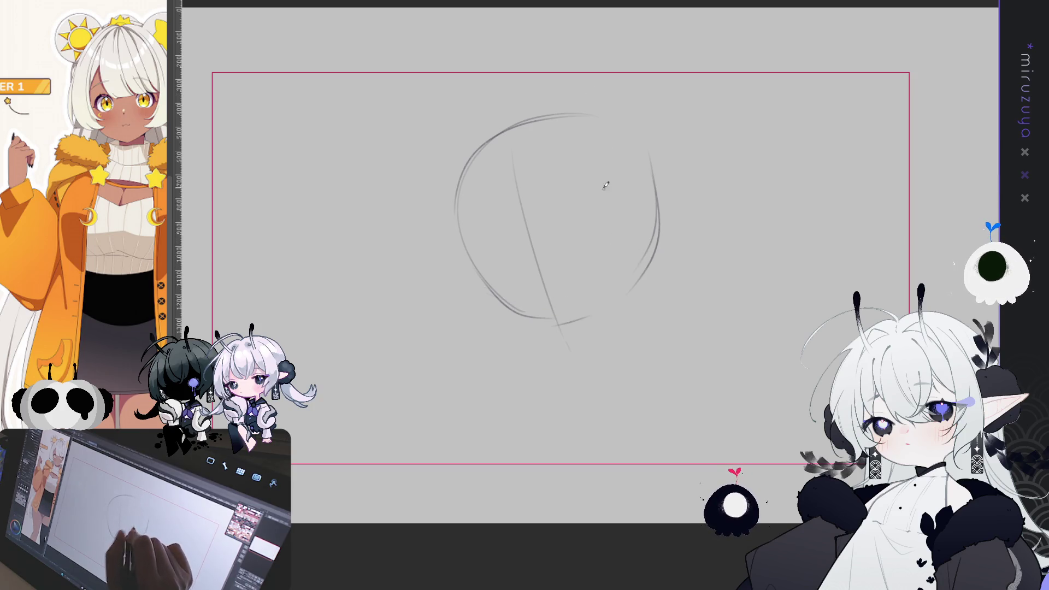
{"action": "left_click_drag", "start_coordinate": [490, 288], "coordinate": [617, 232]}
{"action": "key", "text": "ctrl+z"}
{"action": "key", "text": "ctrl+z"}
{"action": "left_click_drag", "start_coordinate": [490, 289], "coordinate": [631, 263]}
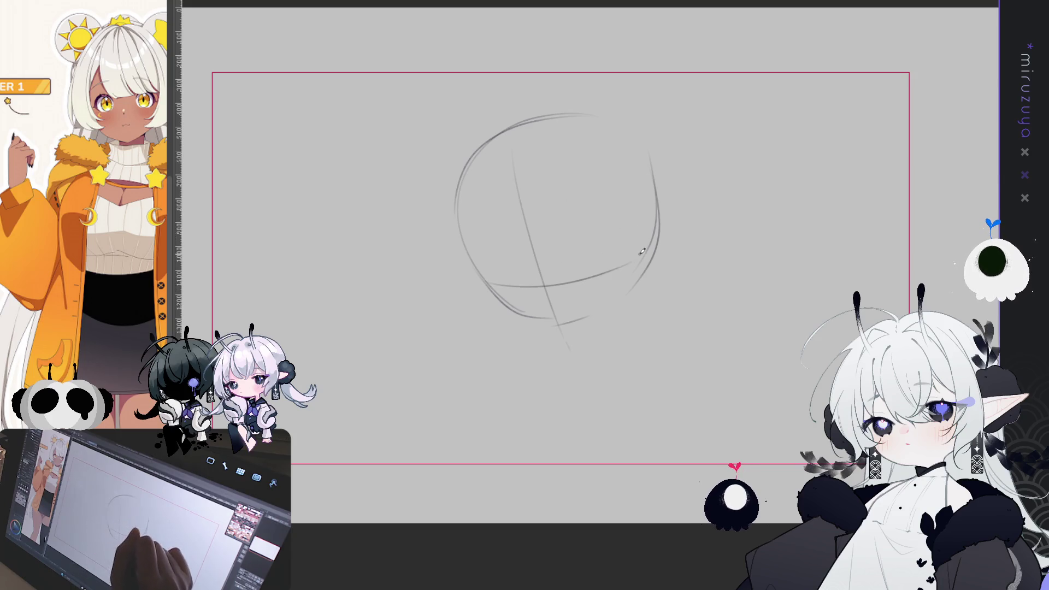
{"action": "key", "text": "ctrl+z"}
{"action": "left_click_drag", "start_coordinate": [495, 289], "coordinate": [626, 246]}
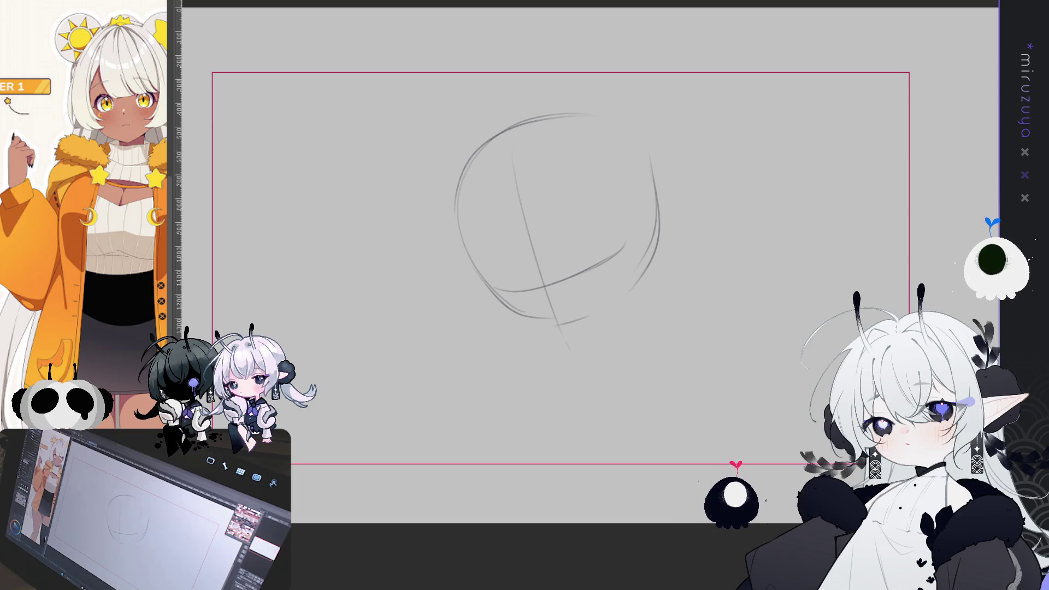
Add a pointed chin and a neck line on the right below the jaw.
{"action": "key", "text": "ctrl+z"}
{"action": "left_click_drag", "start_coordinate": [579, 333], "coordinate": [593, 354]}
{"action": "left_click_drag", "start_coordinate": [649, 288], "coordinate": [652, 334]}
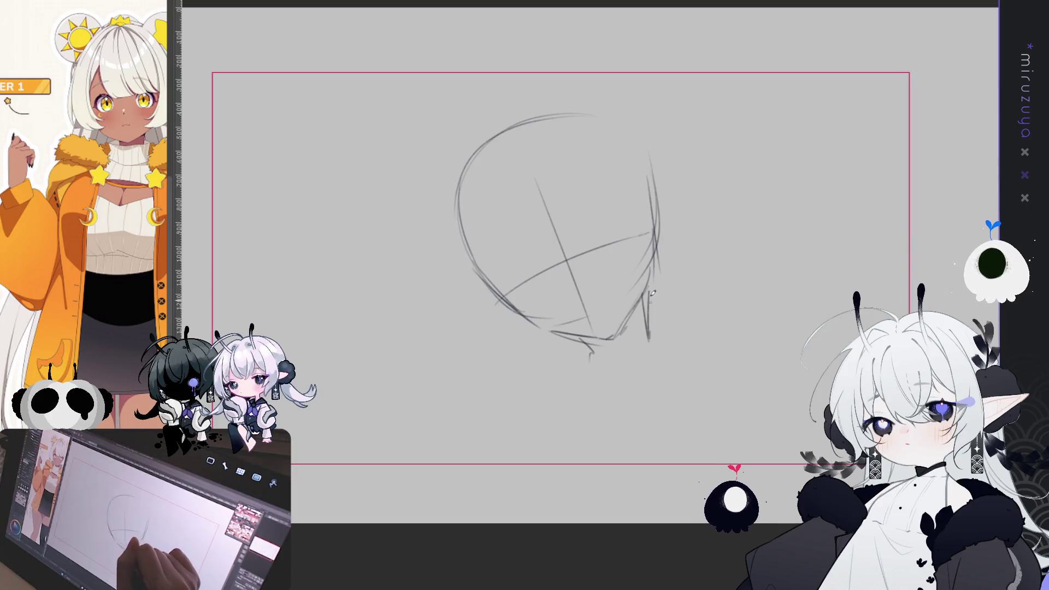
{"action": "left_click_drag", "start_coordinate": [726, 325], "coordinate": [735, 323]}
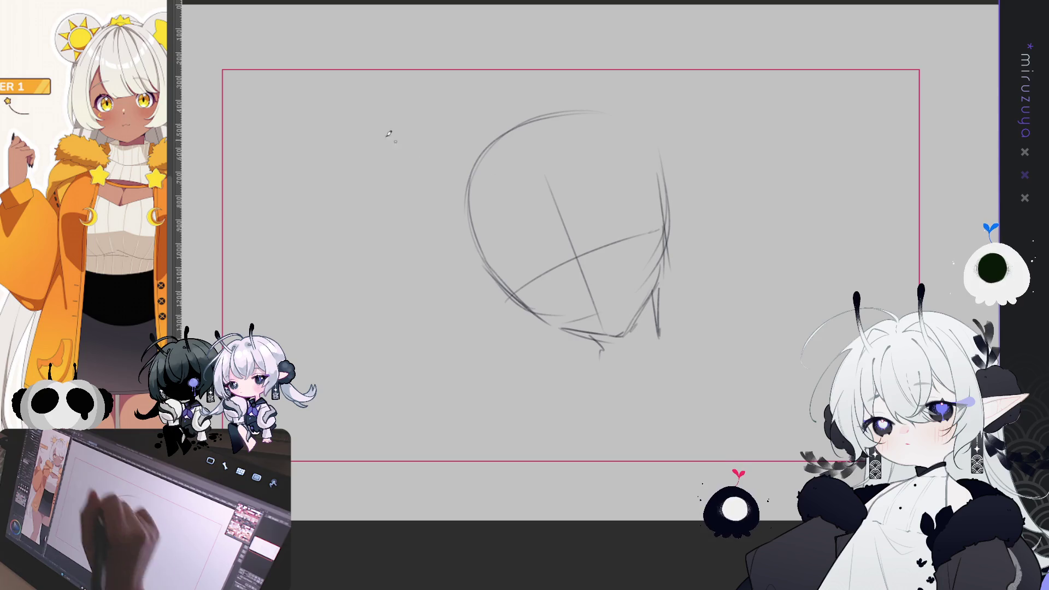
Transform the head sketch narrower and shift it left, then redraw the top arc of the head.
{"action": "key", "text": "ctrl+t"}
{"action": "left_click_drag", "start_coordinate": [568, 235], "coordinate": [549, 222]}
{"action": "left_click_drag", "start_coordinate": [653, 221], "coordinate": [636, 235]}
{"action": "key", "text": "Return"}
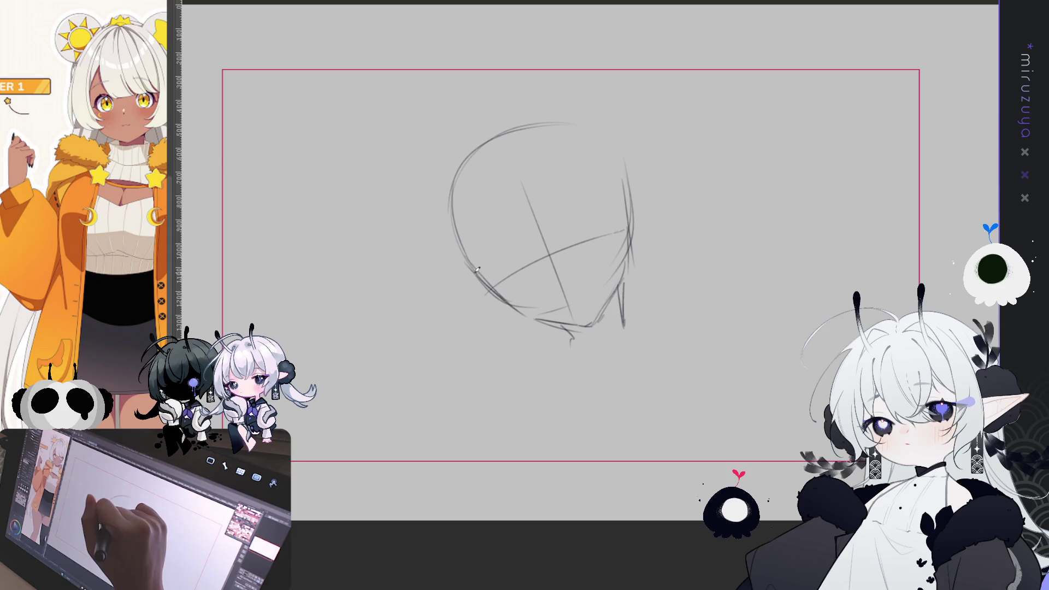
{"action": "mouse_move", "coordinate": [467, 281]}
{"action": "left_mouse_down"}
{"action": "mouse_move", "coordinate": [489, 159]}
{"action": "mouse_move", "coordinate": [469, 284]}
{"action": "left_mouse_up"}
{"action": "key", "text": "ctrl+z"}
{"action": "mouse_move", "coordinate": [514, 134]}
{"action": "left_mouse_down"}
{"action": "mouse_move", "coordinate": [601, 144]}
{"action": "mouse_move", "coordinate": [633, 199]}
{"action": "left_mouse_up"}
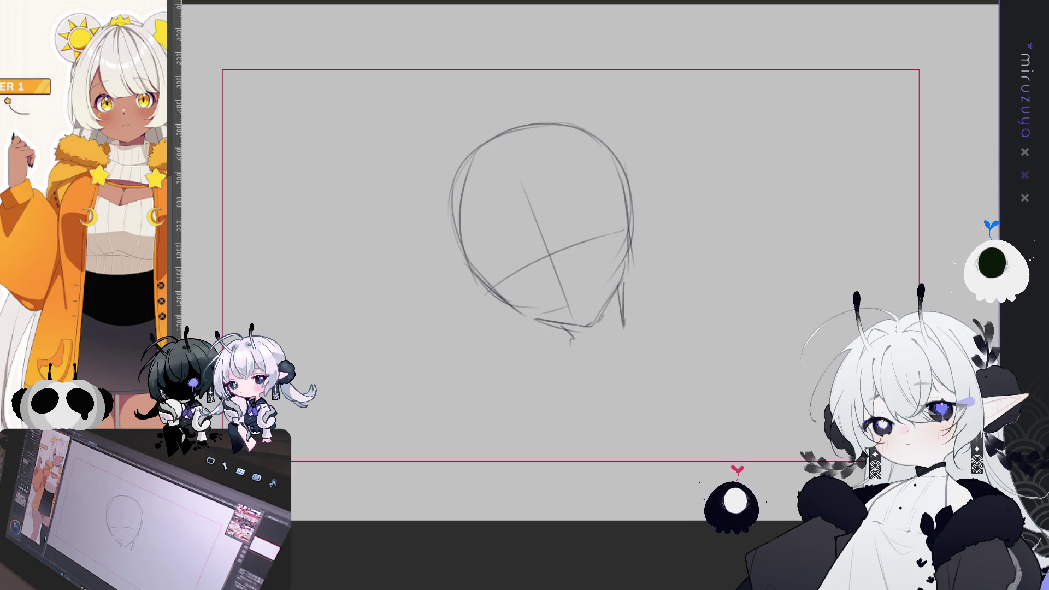
{"action": "left_click_drag", "start_coordinate": [692, 369], "coordinate": [730, 366]}
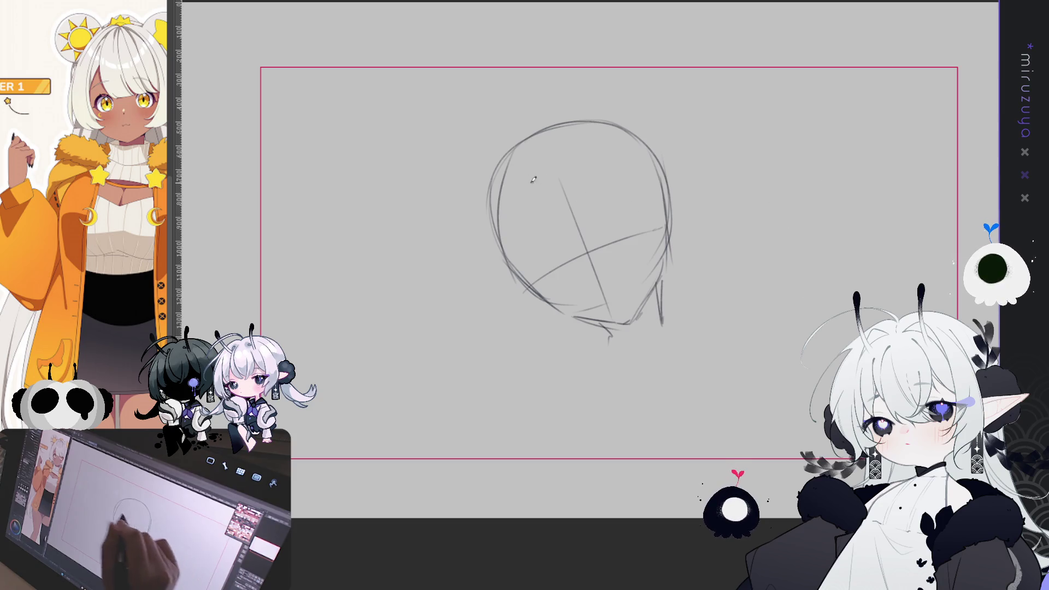
{"action": "mouse_move", "coordinate": [473, 342]}
{"action": "left_mouse_down"}
{"action": "mouse_move", "coordinate": [470, 349]}
{"action": "mouse_move", "coordinate": [474, 341]}
{"action": "left_mouse_up"}
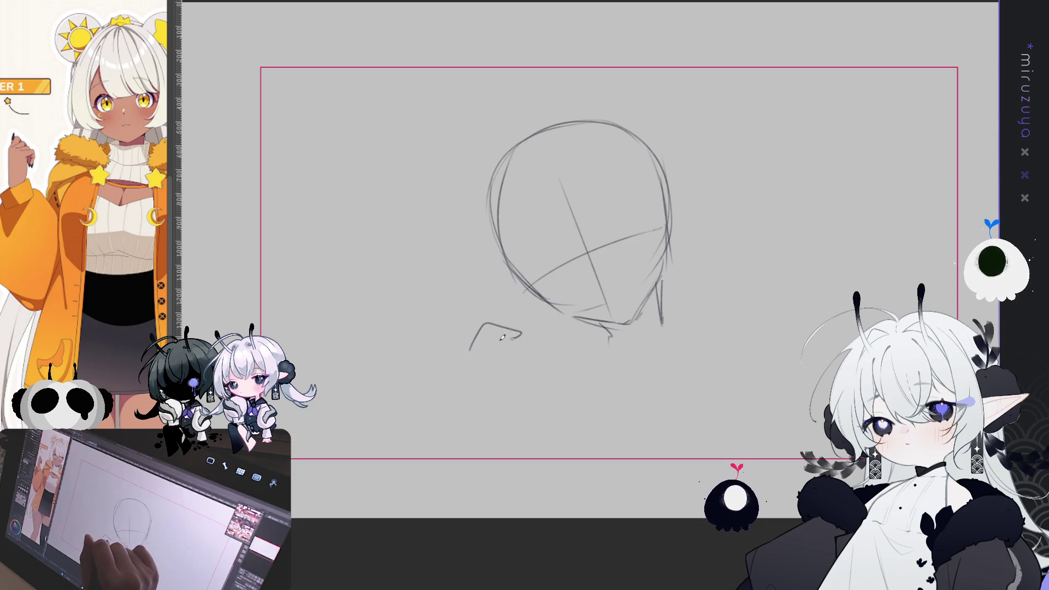
{"action": "key", "text": "ctrl+z"}
{"action": "key", "text": "ctrl+z"}
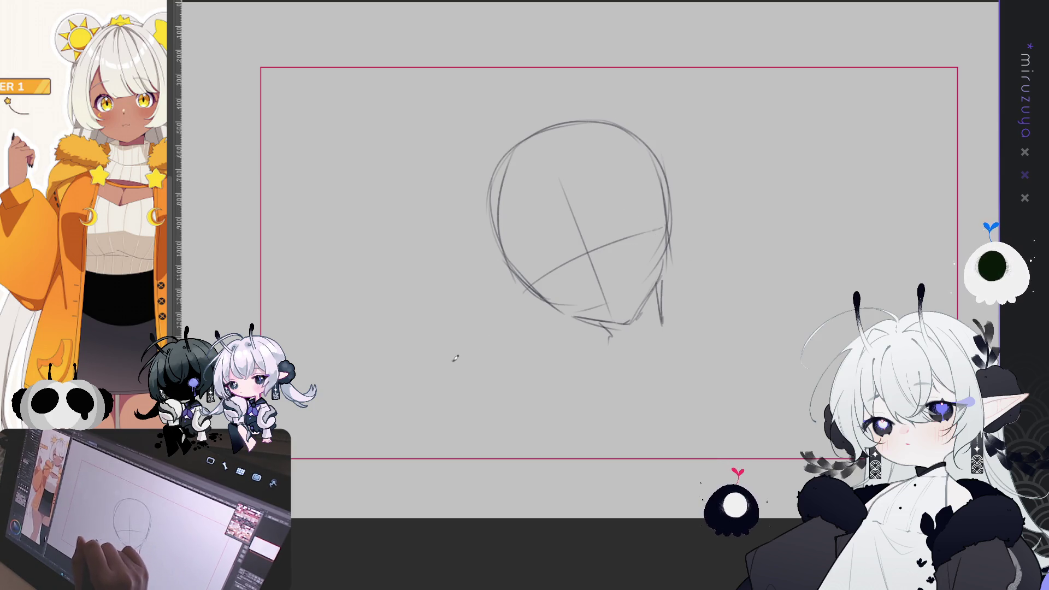
{"action": "mouse_move", "coordinate": [453, 354]}
{"action": "left_mouse_down"}
{"action": "mouse_move", "coordinate": [459, 334]}
{"action": "mouse_move", "coordinate": [491, 358]}
{"action": "mouse_move", "coordinate": [527, 336]}
{"action": "mouse_move", "coordinate": [516, 365]}
{"action": "mouse_move", "coordinate": [527, 388]}
{"action": "left_mouse_up"}
{"action": "key", "text": "ctrl+z"}
{"action": "key", "text": "ctrl+z"}
{"action": "left_click_drag", "start_coordinate": [506, 336], "coordinate": [511, 357]}
{"action": "mouse_move", "coordinate": [444, 370]}
{"action": "left_mouse_down"}
{"action": "mouse_move", "coordinate": [453, 360]}
{"action": "mouse_move", "coordinate": [448, 387]}
{"action": "left_mouse_up"}
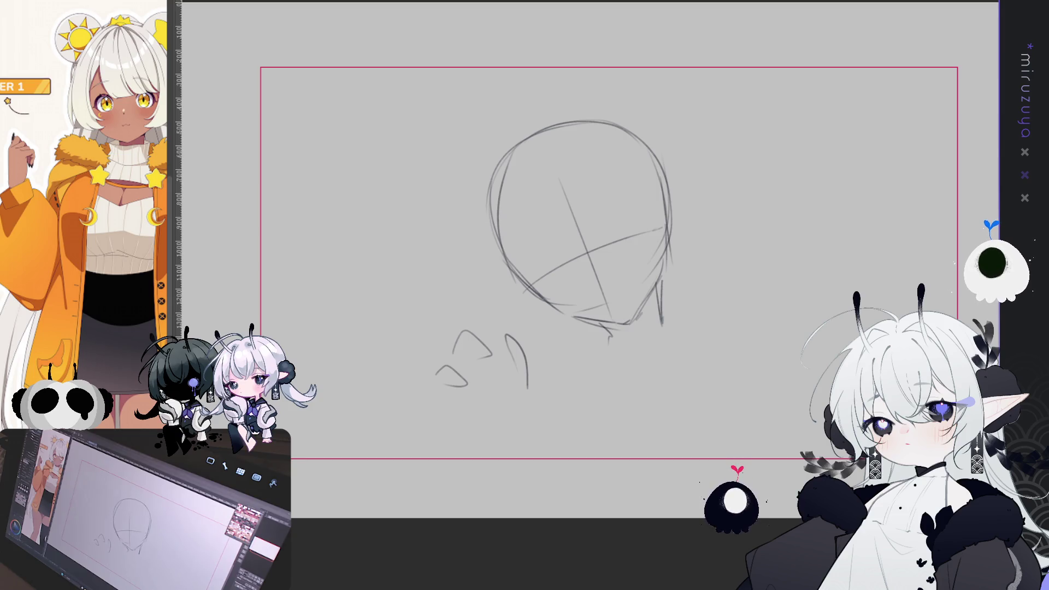
{"action": "key", "text": "ctrl+z"}
{"action": "key", "text": "ctrl+z"}
{"action": "key", "text": "ctrl+z"}
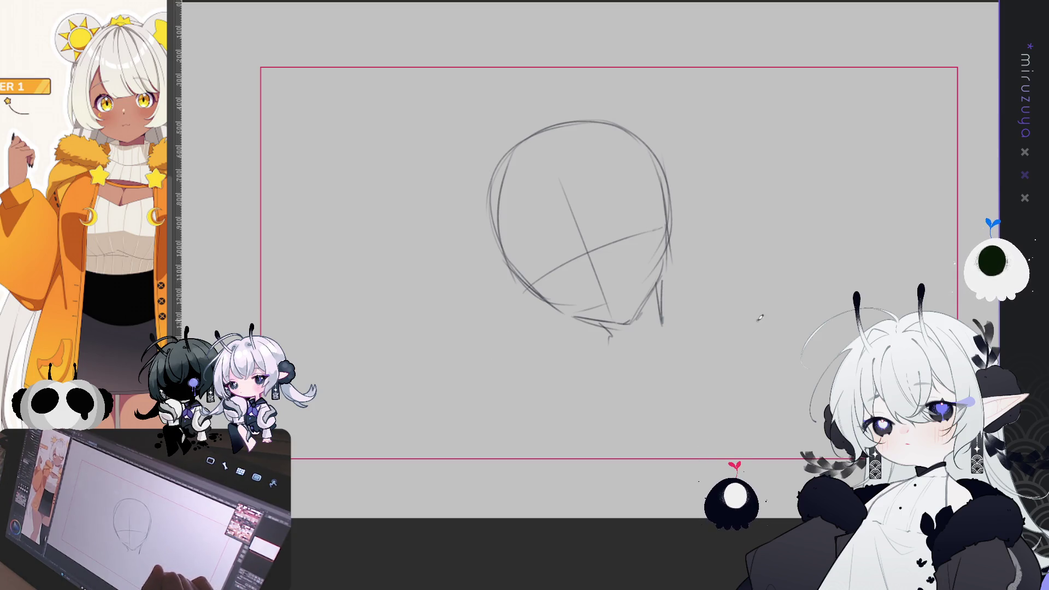
{"action": "mouse_move", "coordinate": [763, 246]}
{"action": "left_mouse_down"}
{"action": "mouse_move", "coordinate": [766, 314]}
{"action": "mouse_move", "coordinate": [773, 267]}
{"action": "mouse_move", "coordinate": [775, 293]}
{"action": "left_mouse_up"}
Sketch the palm of the raised hand to the right of the head, retrying failed strokes.
{"action": "key", "text": "ctrl+z"}
{"action": "key", "text": "ctrl+z"}
{"action": "key", "text": "ctrl+z"}
{"action": "mouse_move", "coordinate": [756, 334]}
{"action": "left_mouse_down"}
{"action": "mouse_move", "coordinate": [819, 287]}
{"action": "mouse_move", "coordinate": [828, 318]}
{"action": "left_mouse_up"}
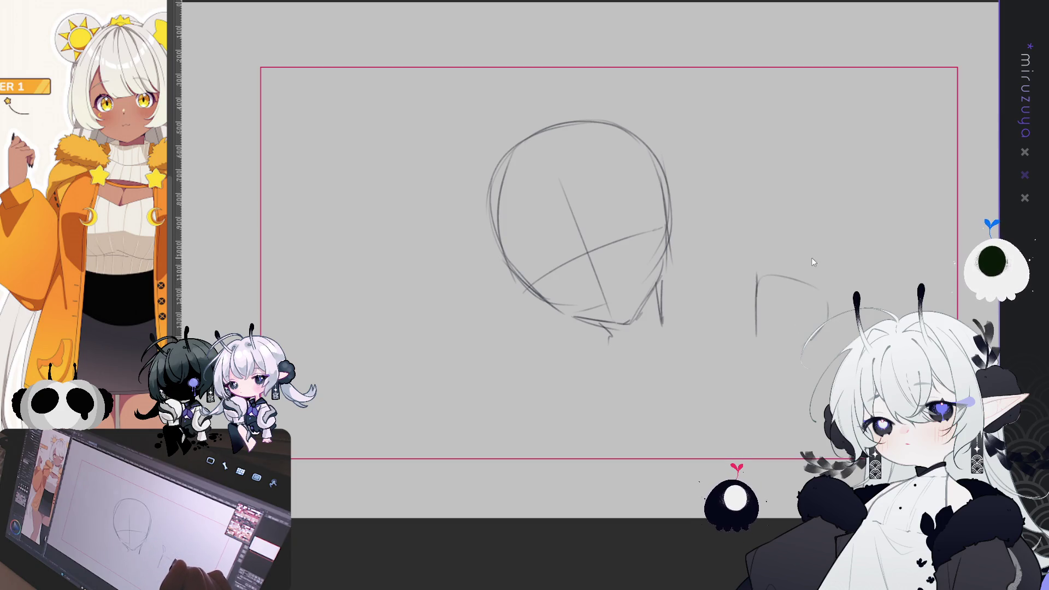
{"action": "mouse_move", "coordinate": [755, 313]}
{"action": "left_mouse_down"}
{"action": "mouse_move", "coordinate": [733, 278]}
{"action": "mouse_move", "coordinate": [760, 291]}
{"action": "left_mouse_up"}
{"action": "key", "text": "ctrl+z"}
{"action": "mouse_move", "coordinate": [755, 330]}
{"action": "left_mouse_down"}
{"action": "mouse_move", "coordinate": [711, 277]}
{"action": "mouse_move", "coordinate": [763, 305]}
{"action": "mouse_move", "coordinate": [785, 341]}
{"action": "left_mouse_up"}
{"action": "key", "text": "ctrl+z"}
{"action": "mouse_move", "coordinate": [760, 224]}
{"action": "left_mouse_down"}
{"action": "mouse_move", "coordinate": [760, 279]}
{"action": "mouse_move", "coordinate": [771, 216]}
{"action": "left_mouse_up"}
{"action": "key", "text": "ctrl+z"}
Add spread finger lines rising from the palm.
{"action": "mouse_move", "coordinate": [760, 306]}
{"action": "left_mouse_down"}
{"action": "mouse_move", "coordinate": [771, 223]}
{"action": "mouse_move", "coordinate": [786, 285]}
{"action": "mouse_move", "coordinate": [799, 219]}
{"action": "mouse_move", "coordinate": [814, 205]}
{"action": "left_mouse_up"}
{"action": "key", "text": "ctrl+z"}
{"action": "mouse_move", "coordinate": [782, 286]}
{"action": "left_mouse_down"}
{"action": "mouse_move", "coordinate": [823, 210]}
{"action": "mouse_move", "coordinate": [798, 285]}
{"action": "left_mouse_up"}
{"action": "key", "text": "ctrl+z"}
{"action": "left_click_drag", "start_coordinate": [831, 219], "coordinate": [808, 278]}
{"action": "mouse_move", "coordinate": [819, 239]}
{"action": "left_mouse_down"}
{"action": "mouse_move", "coordinate": [798, 279]}
{"action": "mouse_move", "coordinate": [858, 281]}
{"action": "mouse_move", "coordinate": [821, 282]}
{"action": "mouse_move", "coordinate": [856, 254]}
{"action": "mouse_move", "coordinate": [785, 358]}
{"action": "left_mouse_up"}
{"action": "key", "text": "ctrl+z"}
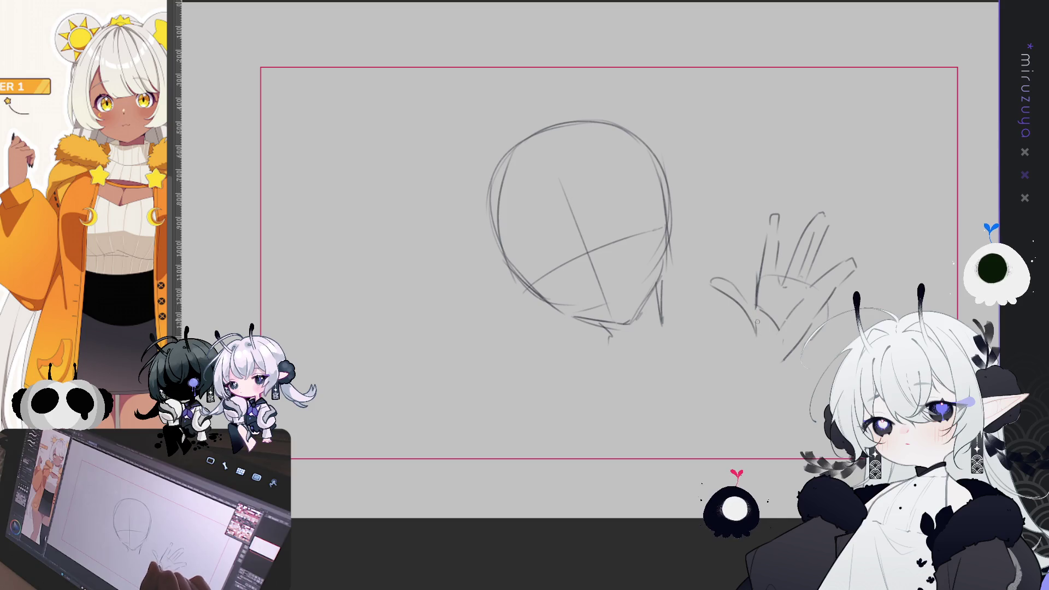
{"action": "mouse_move", "coordinate": [928, 259]}
{"action": "left_mouse_down"}
{"action": "mouse_move", "coordinate": [866, 251]}
{"action": "mouse_move", "coordinate": [902, 253]}
{"action": "left_mouse_up"}
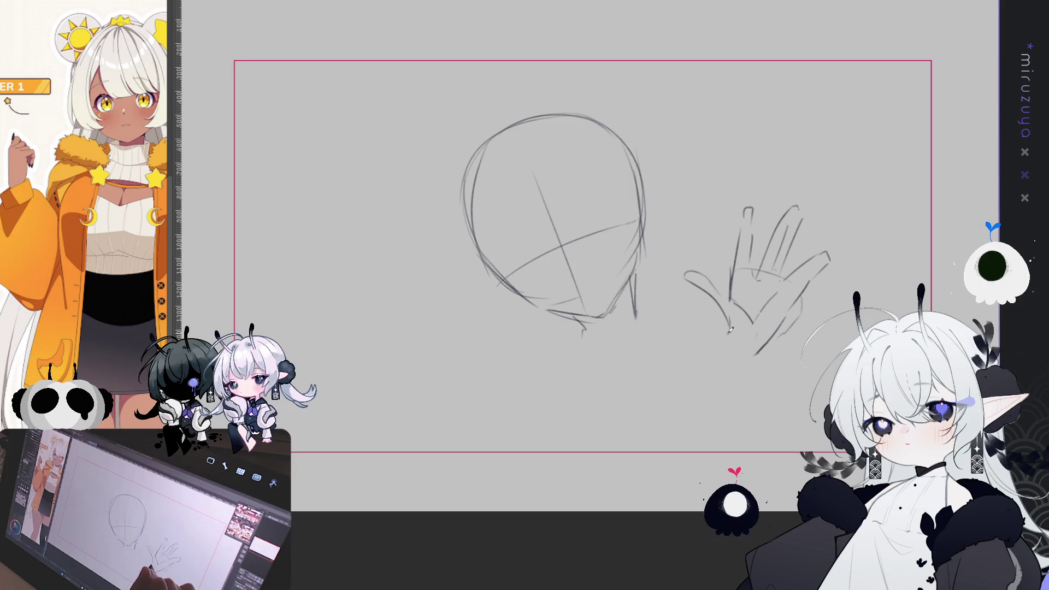
{"action": "left_click_drag", "start_coordinate": [829, 286], "coordinate": [831, 274]}
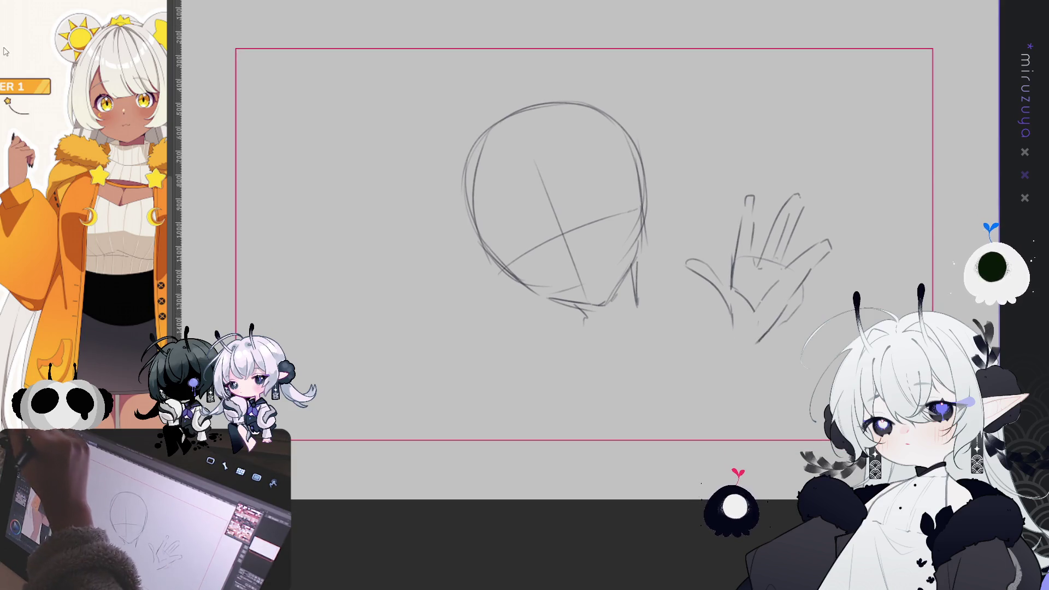
Lasso the hand and rotate it counter-clockwise to stand more upright.
{"action": "mouse_move", "coordinate": [737, 340]}
{"action": "left_mouse_down"}
{"action": "mouse_move", "coordinate": [716, 163]}
{"action": "mouse_move", "coordinate": [738, 344]}
{"action": "left_mouse_up"}
{"action": "key", "text": "ctrl+t"}
{"action": "left_click_drag", "start_coordinate": [889, 94], "coordinate": [786, 166]}
{"action": "left_click", "coordinate": [757, 381]}
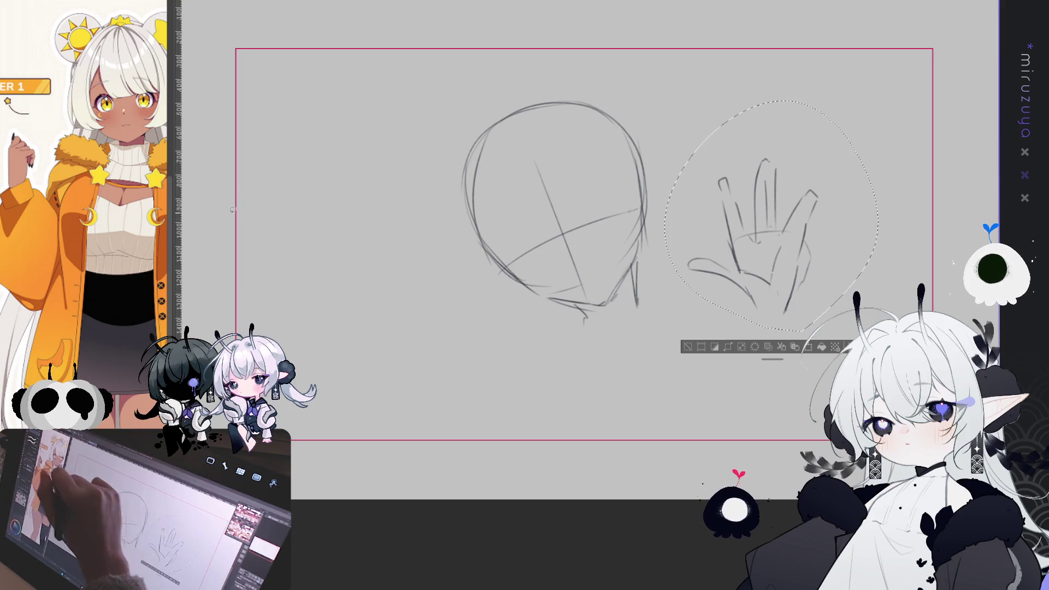
{"action": "left_click", "coordinate": [690, 347]}
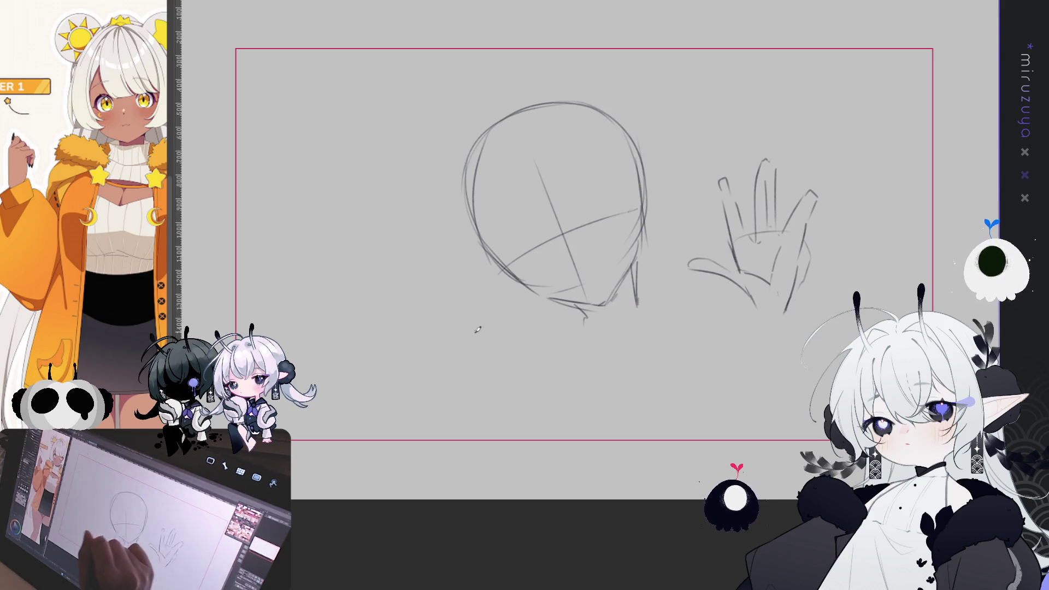
Draw the cuff along the hand's bottom edge and the arm lines below it.
{"action": "mouse_move", "coordinate": [792, 270]}
{"action": "left_mouse_down"}
{"action": "mouse_move", "coordinate": [802, 319]}
{"action": "mouse_move", "coordinate": [783, 329]}
{"action": "left_mouse_up"}
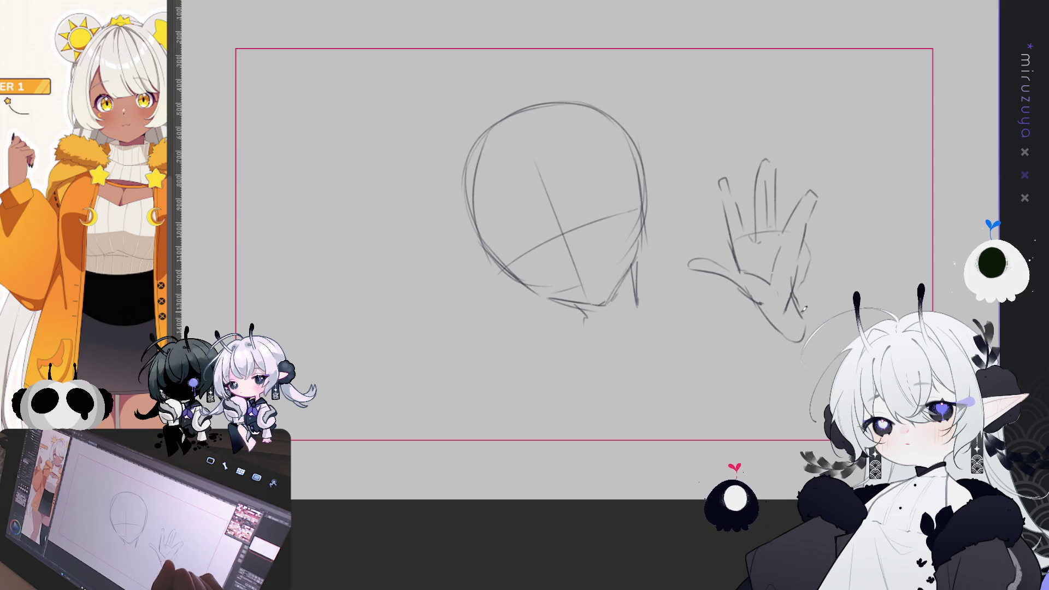
{"action": "mouse_move", "coordinate": [741, 314]}
{"action": "left_mouse_down"}
{"action": "mouse_move", "coordinate": [804, 327]}
{"action": "mouse_move", "coordinate": [793, 334]}
{"action": "left_mouse_up"}
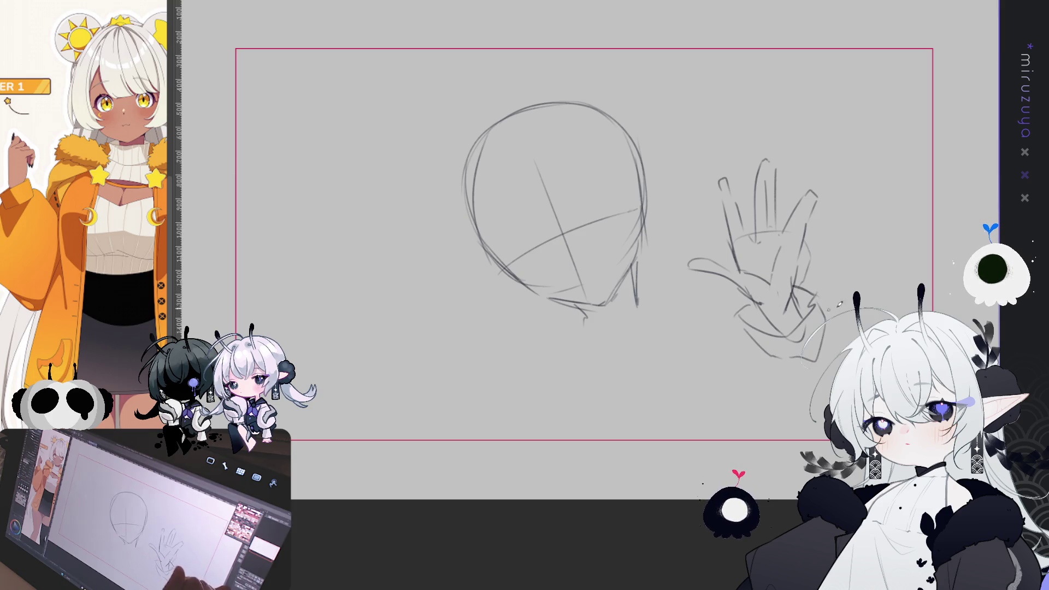
{"action": "left_click_drag", "start_coordinate": [814, 292], "coordinate": [929, 298]}
{"action": "left_click_drag", "start_coordinate": [766, 377], "coordinate": [787, 417]}
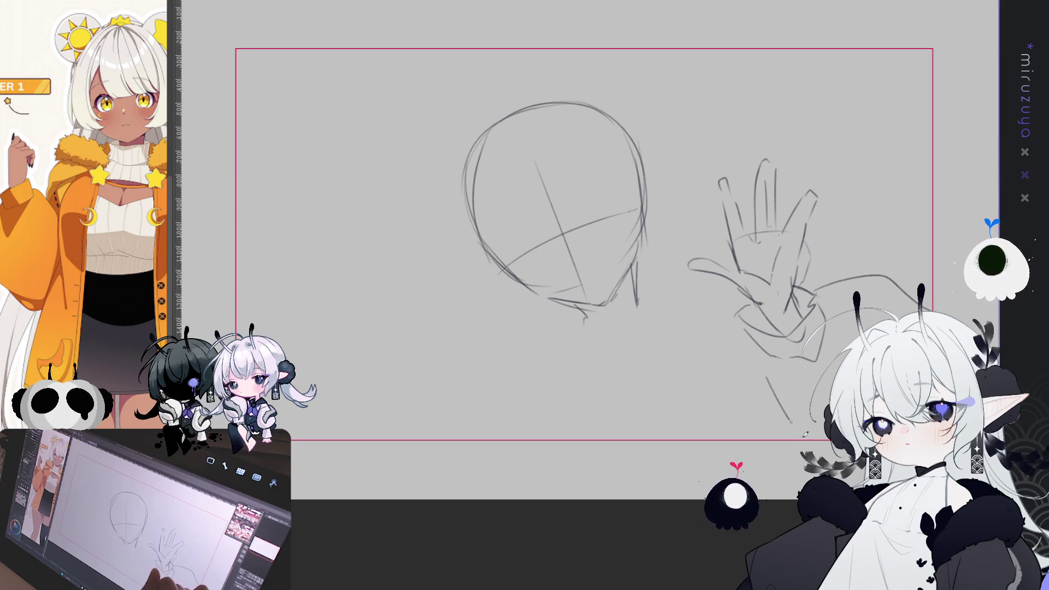
{"action": "key", "text": "ctrl+z"}
{"action": "left_click_drag", "start_coordinate": [757, 355], "coordinate": [809, 440]}
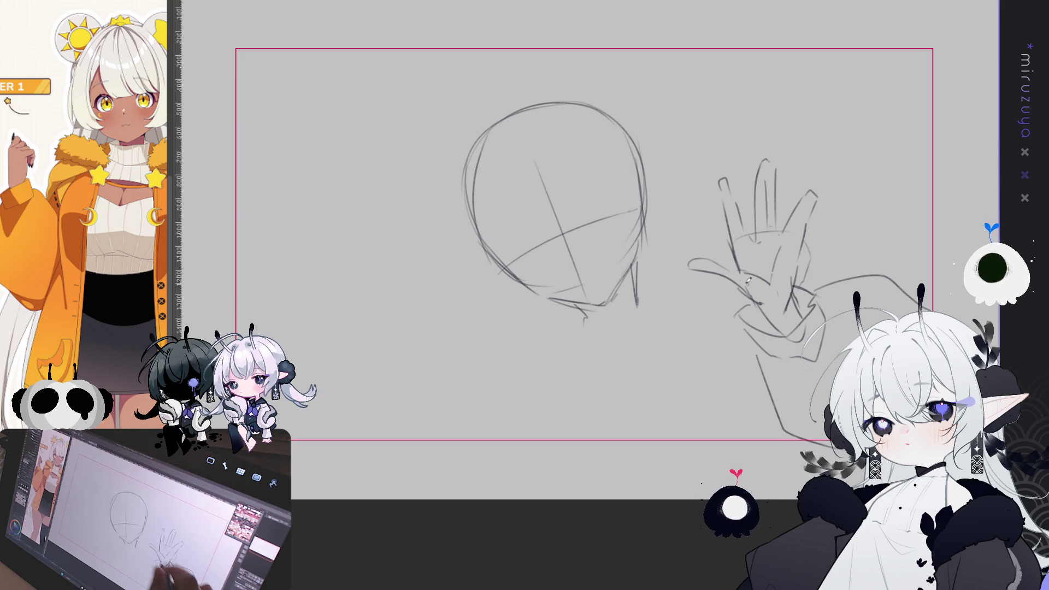
{"action": "left_click_drag", "start_coordinate": [716, 224], "coordinate": [700, 221]}
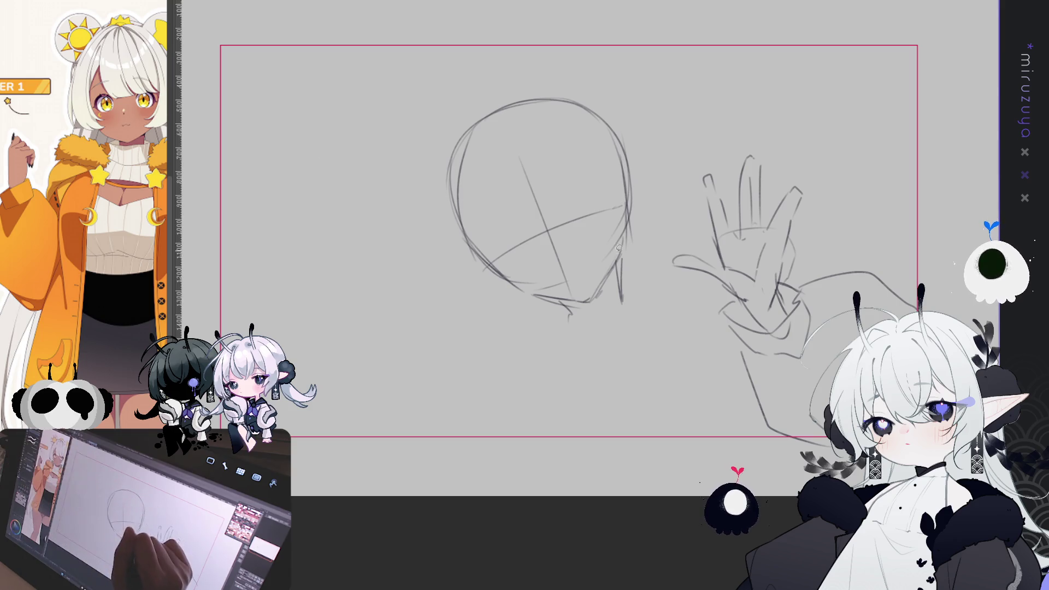
Lasso the head and tilt it slightly counter-clockwise.
{"action": "mouse_move", "coordinate": [516, 320]}
{"action": "left_mouse_down"}
{"action": "mouse_move", "coordinate": [612, 65]}
{"action": "mouse_move", "coordinate": [552, 317]}
{"action": "left_mouse_up"}
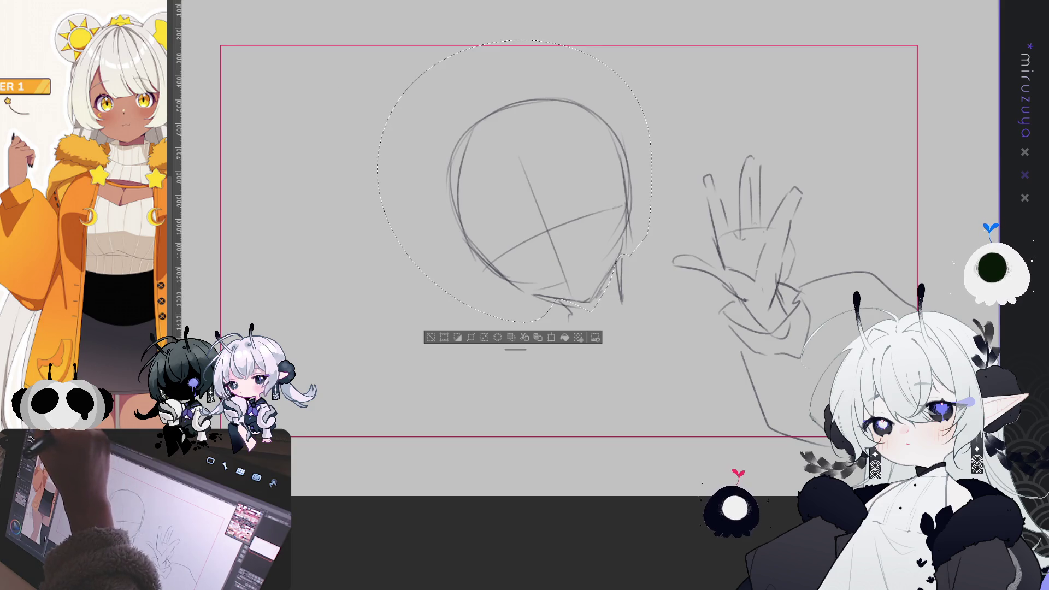
{"action": "key", "text": "ctrl+t"}
{"action": "left_click_drag", "start_coordinate": [672, 180], "coordinate": [670, 164]}
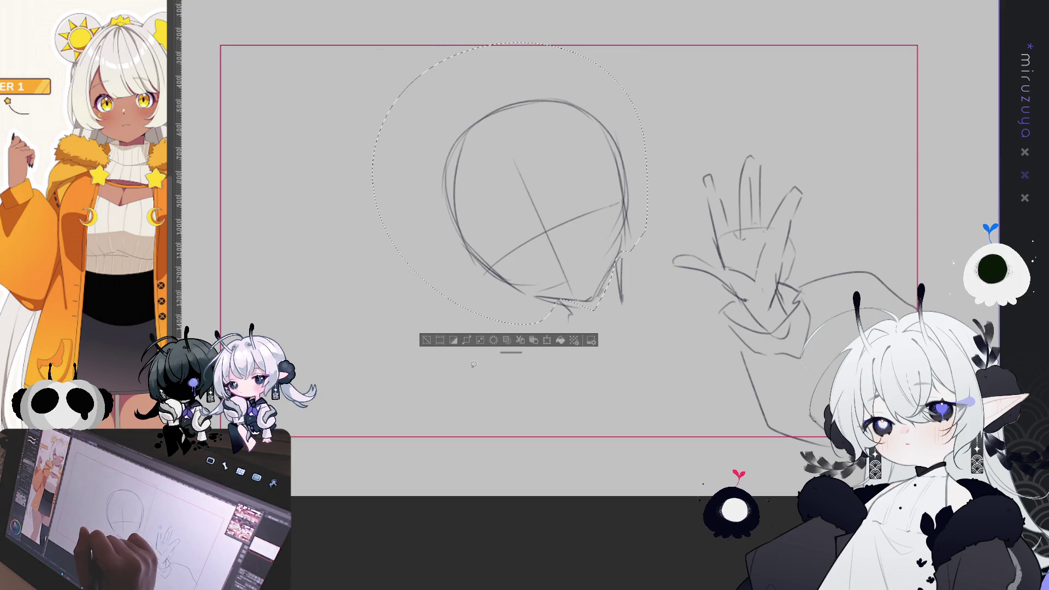
{"action": "left_click", "coordinate": [492, 347]}
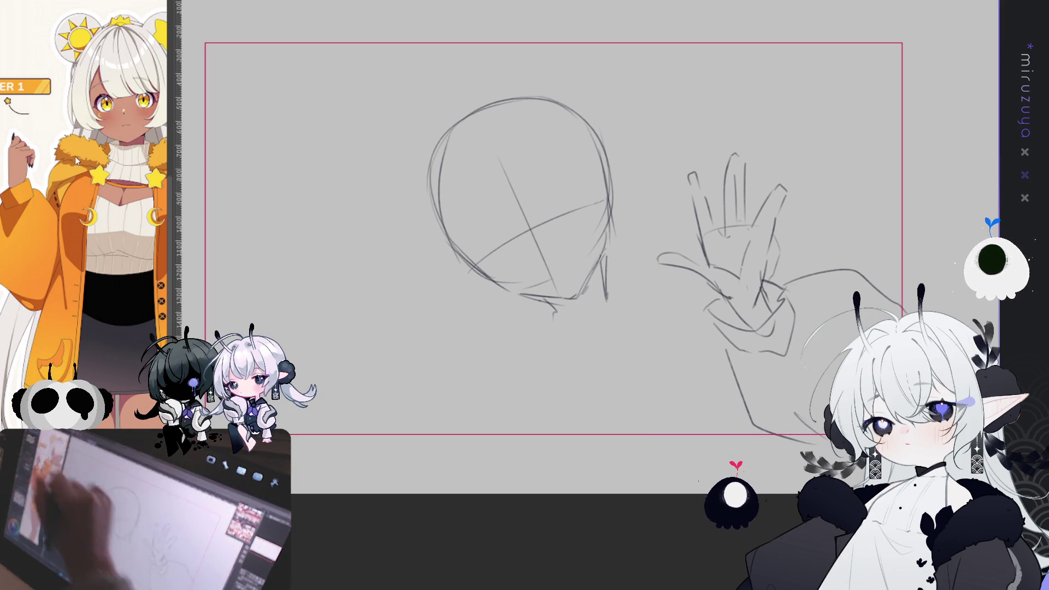
Duplicate the raised hand and move the copy to the lower left of the head.
{"action": "mouse_move", "coordinate": [735, 298]}
{"action": "left_mouse_down"}
{"action": "mouse_move", "coordinate": [661, 180]}
{"action": "mouse_move", "coordinate": [825, 219]}
{"action": "mouse_move", "coordinate": [710, 306]}
{"action": "left_mouse_up"}
{"action": "key", "text": "ctrl+d"}
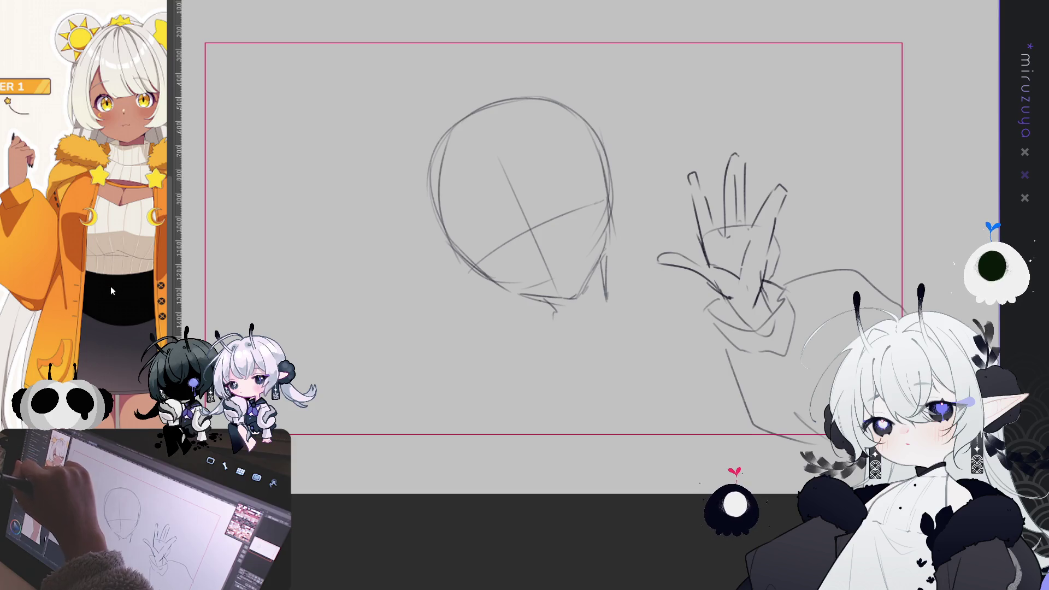
{"action": "key", "text": "ctrl+t"}
{"action": "left_click_drag", "start_coordinate": [786, 349], "coordinate": [765, 363]}
{"action": "mouse_move", "coordinate": [727, 251]}
{"action": "left_mouse_down"}
{"action": "mouse_move", "coordinate": [377, 306]}
{"action": "mouse_move", "coordinate": [383, 339]}
{"action": "left_mouse_up"}
Turn the copied hand nearly upright, then sketch wrist and forearm lines below it.
{"action": "mouse_move", "coordinate": [775, 270]}
{"action": "left_mouse_down"}
{"action": "mouse_move", "coordinate": [783, 251]}
{"action": "mouse_move", "coordinate": [640, 273]}
{"action": "left_mouse_up"}
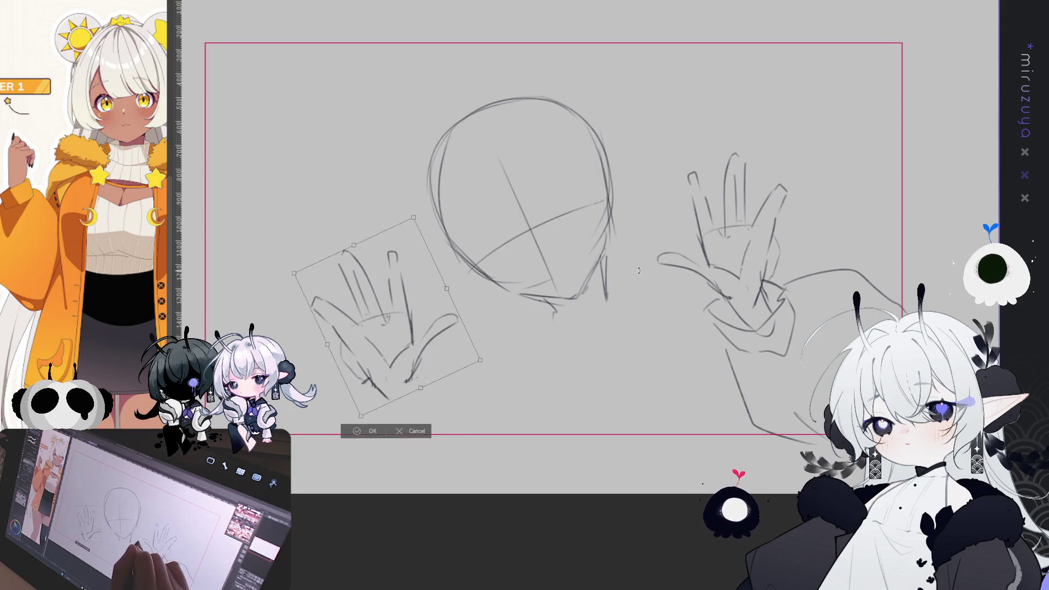
{"action": "left_click", "coordinate": [362, 431]}
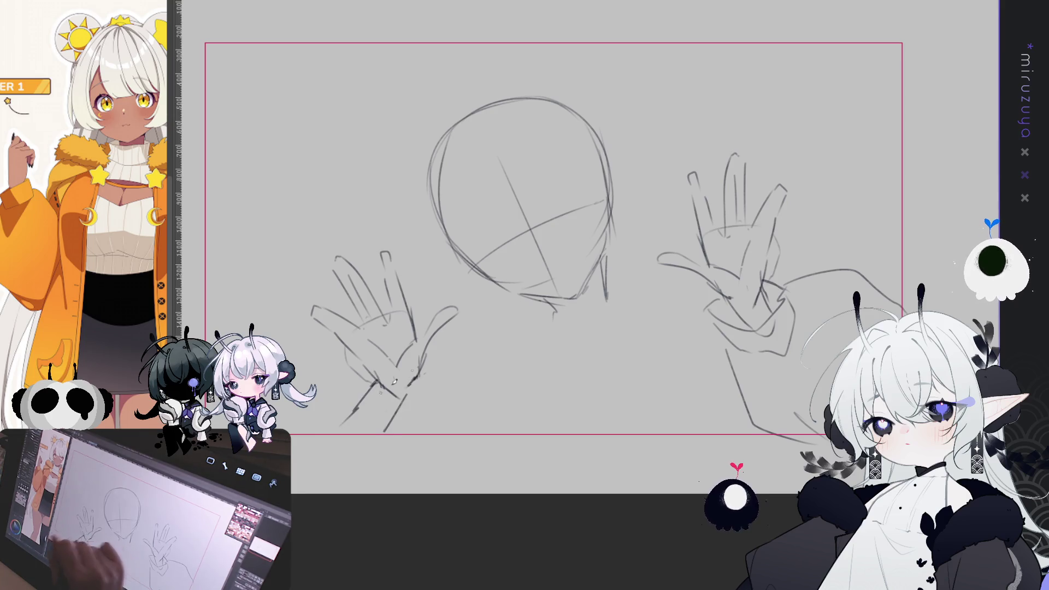
{"action": "left_click_drag", "start_coordinate": [414, 384], "coordinate": [384, 432]}
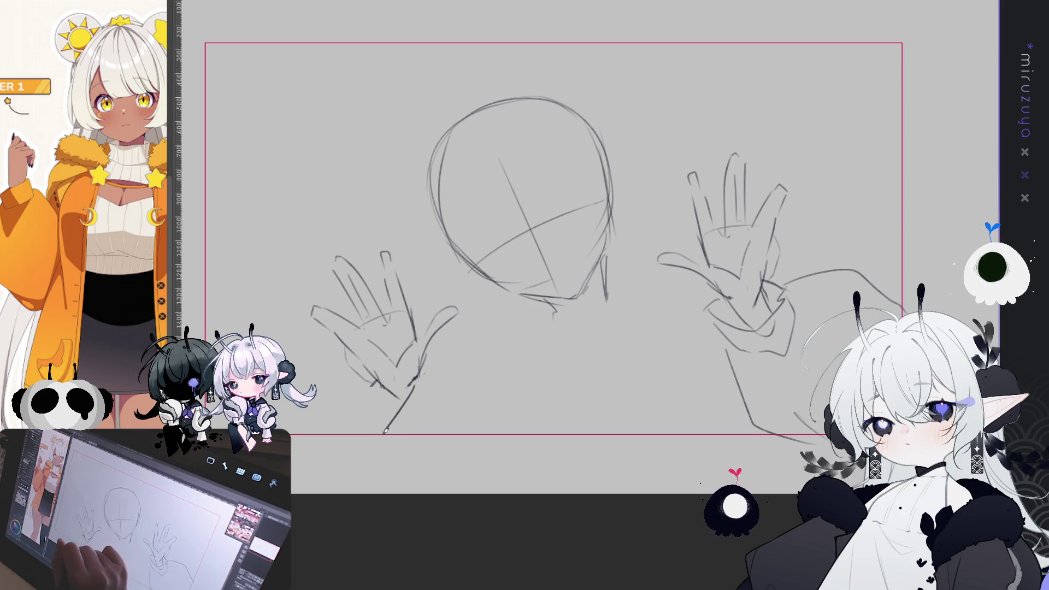
{"action": "mouse_move", "coordinate": [376, 392]}
{"action": "left_mouse_down"}
{"action": "mouse_move", "coordinate": [350, 416]}
{"action": "mouse_move", "coordinate": [366, 444]}
{"action": "left_mouse_up"}
{"action": "left_click_drag", "start_coordinate": [292, 439], "coordinate": [323, 465]}
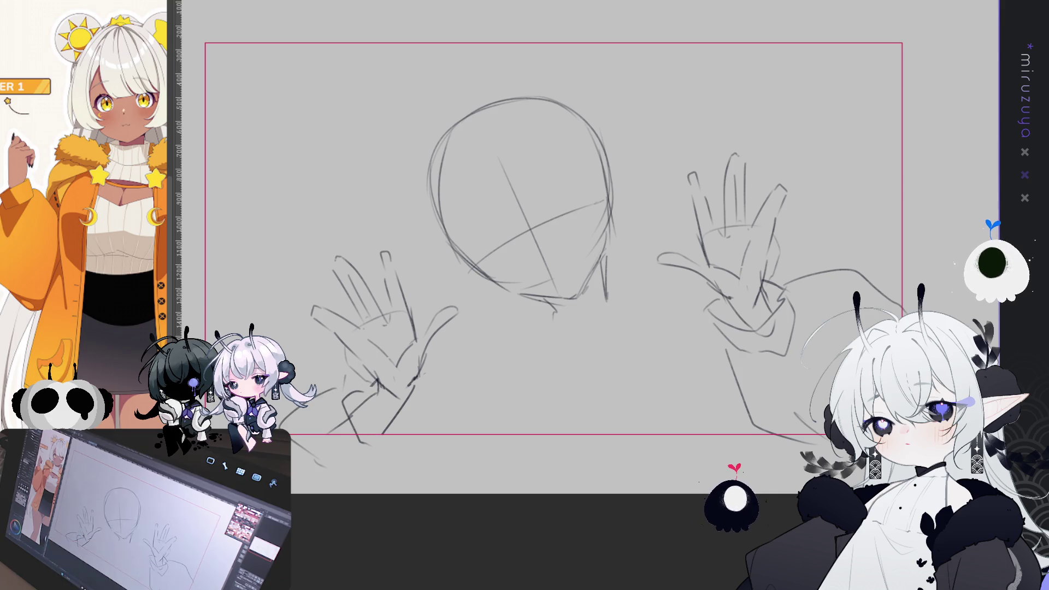
Nudge the whole sketch slightly up and to the left.
{"action": "key", "text": "ctrl+t"}
{"action": "mouse_move", "coordinate": [793, 269]}
{"action": "left_mouse_down"}
{"action": "mouse_move", "coordinate": [776, 252]}
{"action": "mouse_move", "coordinate": [780, 260]}
{"action": "left_mouse_up"}
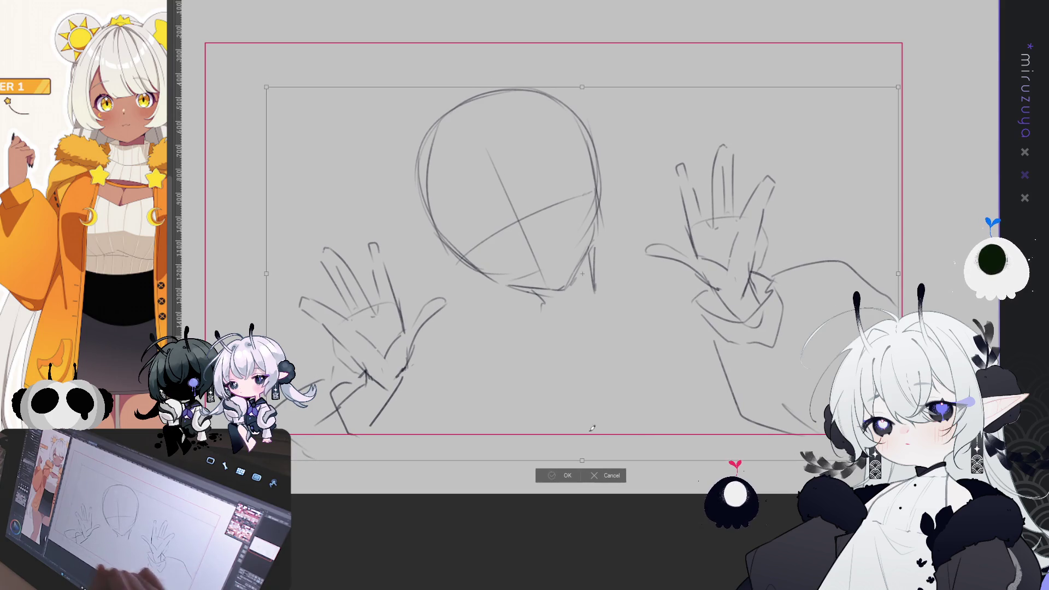
{"action": "key", "text": "Return"}
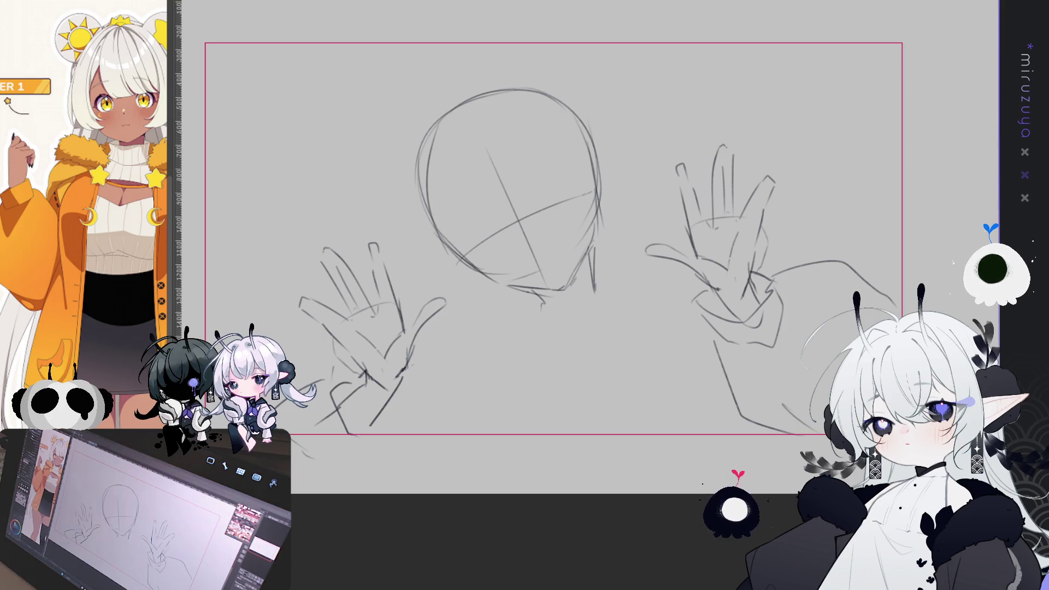
{"action": "left_click_drag", "start_coordinate": [382, 139], "coordinate": [434, 134]}
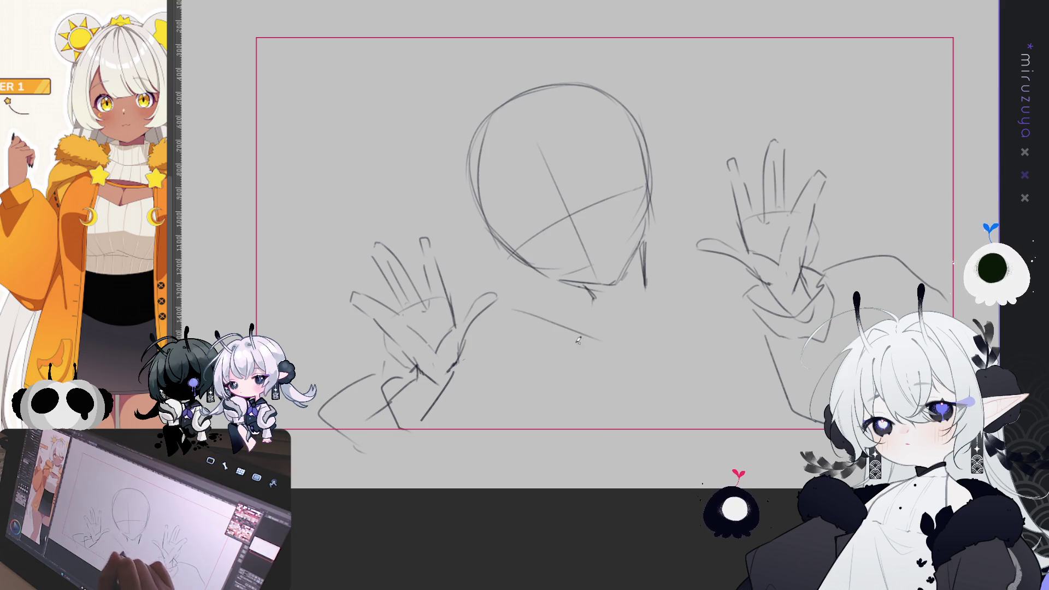
Sketch the neckline curve under the head, retrying strokes until it sits right.
{"action": "left_click_drag", "start_coordinate": [520, 314], "coordinate": [588, 333]}
{"action": "left_click_drag", "start_coordinate": [623, 328], "coordinate": [651, 313]}
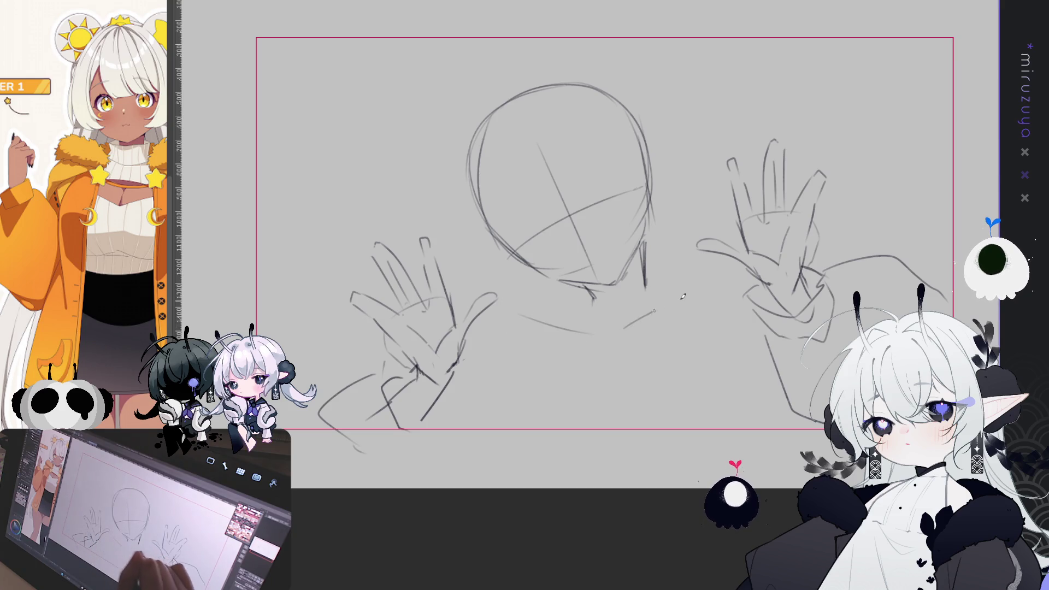
{"action": "key", "text": "ctrl+z"}
{"action": "key", "text": "ctrl+z"}
{"action": "left_click_drag", "start_coordinate": [526, 322], "coordinate": [604, 336]}
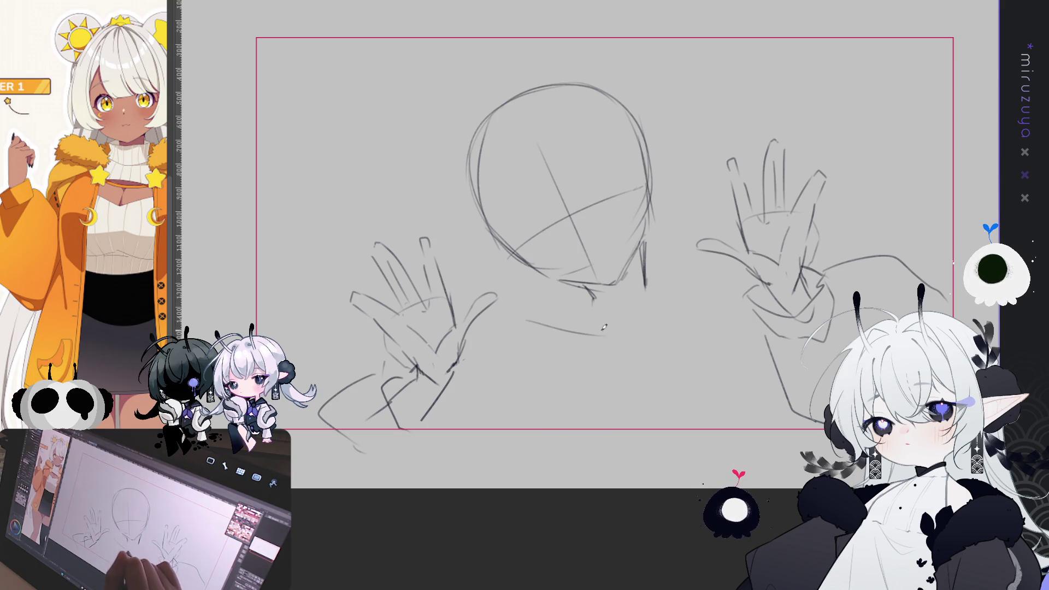
{"action": "key", "text": "ctrl+z"}
{"action": "left_click_drag", "start_coordinate": [528, 310], "coordinate": [609, 332]}
{"action": "left_click_drag", "start_coordinate": [621, 329], "coordinate": [666, 315]}
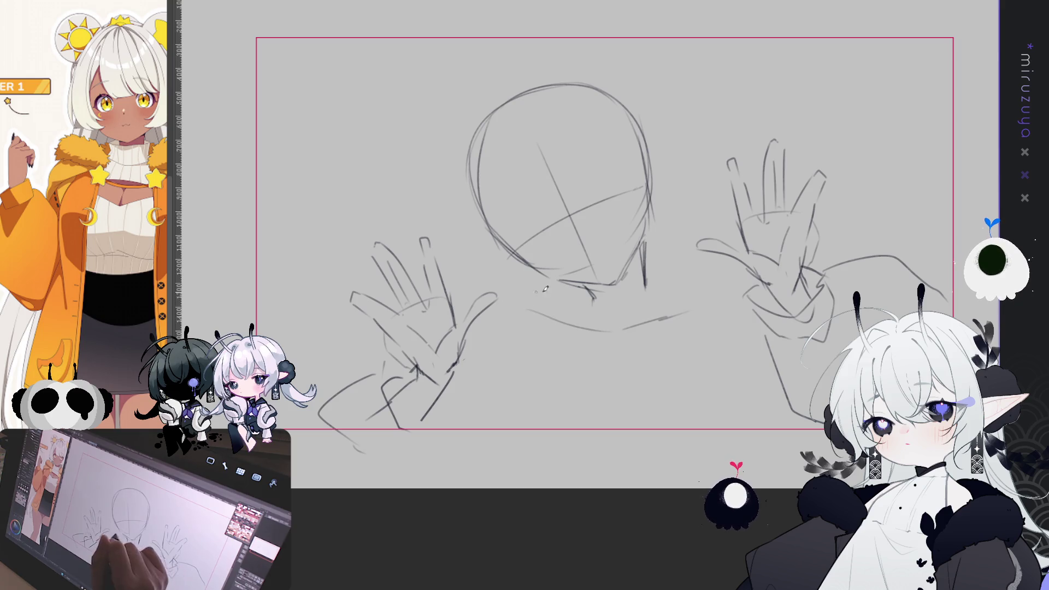
Draw the left and right shoulder lines and the left arm sweeping down-left.
{"action": "left_click_drag", "start_coordinate": [546, 278], "coordinate": [490, 321]}
{"action": "key", "text": "ctrl+z"}
{"action": "left_click_drag", "start_coordinate": [536, 266], "coordinate": [487, 301]}
{"action": "mouse_move", "coordinate": [399, 348]}
{"action": "left_mouse_down"}
{"action": "mouse_move", "coordinate": [332, 359]}
{"action": "mouse_move", "coordinate": [290, 424]}
{"action": "mouse_move", "coordinate": [314, 439]}
{"action": "left_mouse_up"}
{"action": "left_click_drag", "start_coordinate": [647, 267], "coordinate": [724, 279]}
{"action": "key", "text": "ctrl+z"}
{"action": "key", "text": "ctrl+z"}
{"action": "left_click_drag", "start_coordinate": [647, 268], "coordinate": [730, 284]}
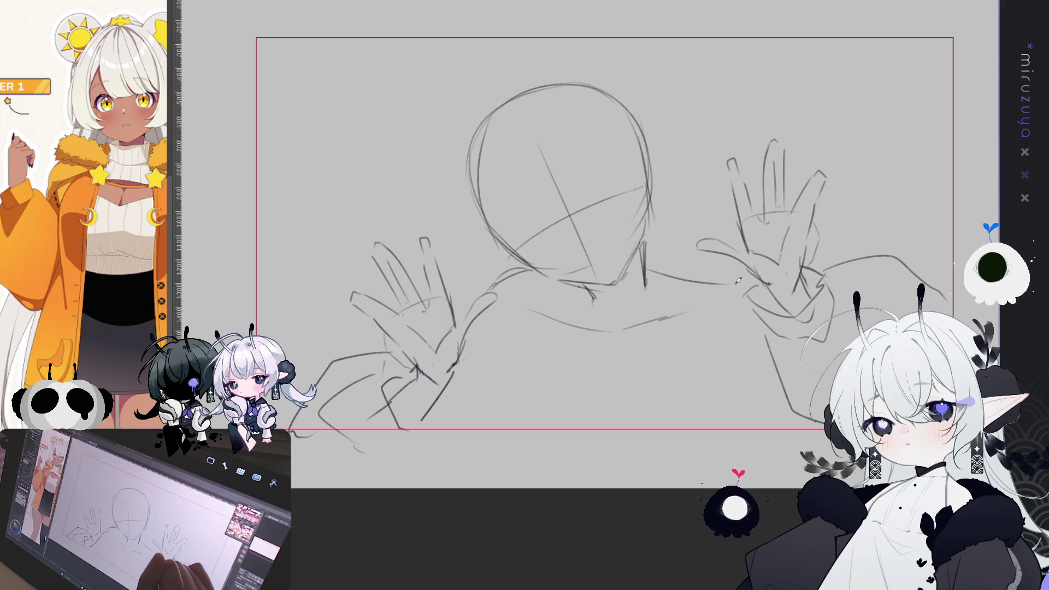
{"action": "key", "text": "ctrl+z"}
{"action": "left_click_drag", "start_coordinate": [648, 268], "coordinate": [773, 295]}
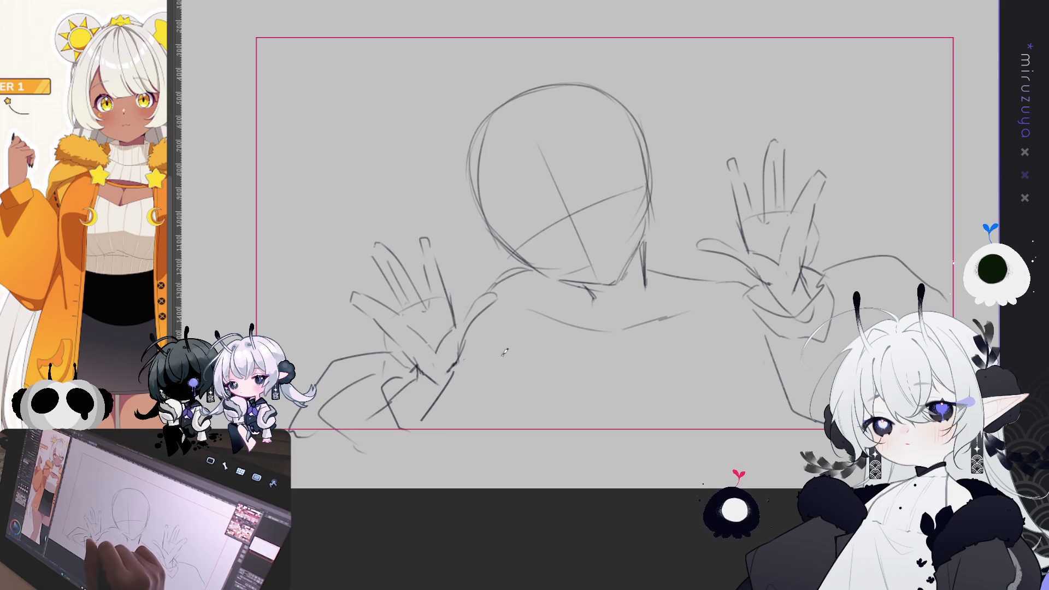
Rough in the torso: left side lines, a middle curve, lower right side and lower curve.
{"action": "left_click_drag", "start_coordinate": [504, 365], "coordinate": [518, 377]}
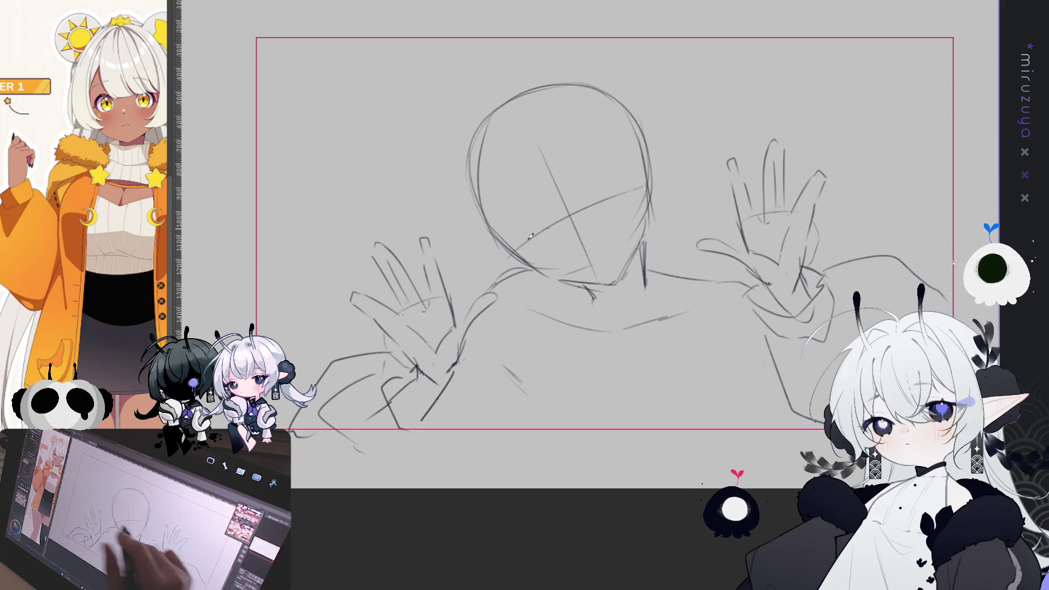
{"action": "key", "text": "ctrl+z"}
{"action": "mouse_move", "coordinate": [492, 354]}
{"action": "left_mouse_down"}
{"action": "mouse_move", "coordinate": [514, 373]}
{"action": "mouse_move", "coordinate": [517, 443]}
{"action": "left_mouse_up"}
{"action": "left_click_drag", "start_coordinate": [530, 341], "coordinate": [521, 446]}
{"action": "key", "text": "ctrl+z"}
{"action": "left_click_drag", "start_coordinate": [531, 338], "coordinate": [506, 440]}
{"action": "key", "text": "ctrl+z"}
{"action": "key", "text": "ctrl+z"}
{"action": "left_click_drag", "start_coordinate": [530, 339], "coordinate": [495, 428]}
{"action": "left_click_drag", "start_coordinate": [509, 376], "coordinate": [503, 456]}
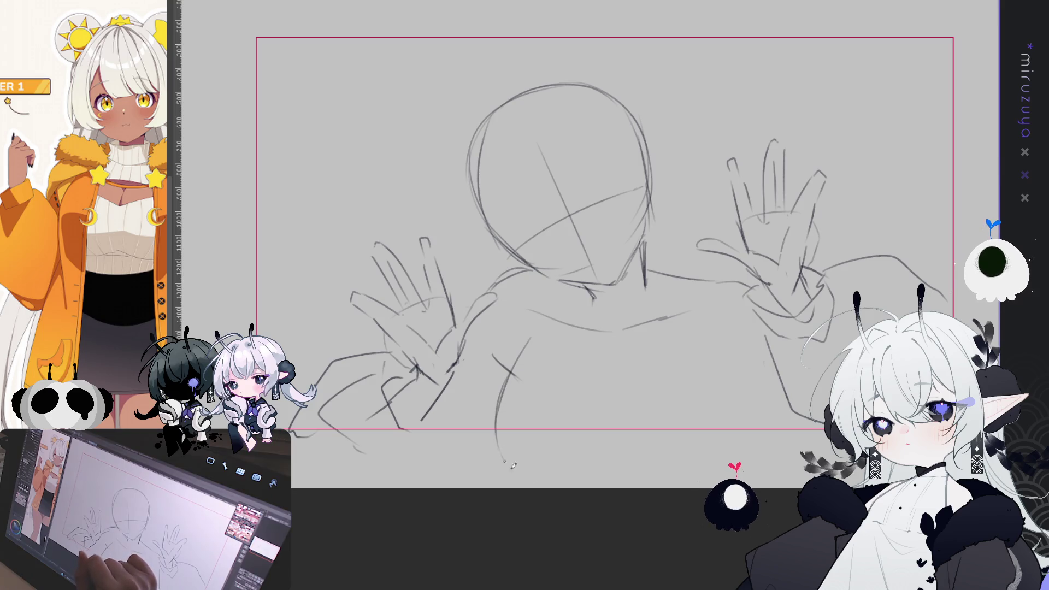
{"action": "left_click_drag", "start_coordinate": [611, 417], "coordinate": [623, 349]}
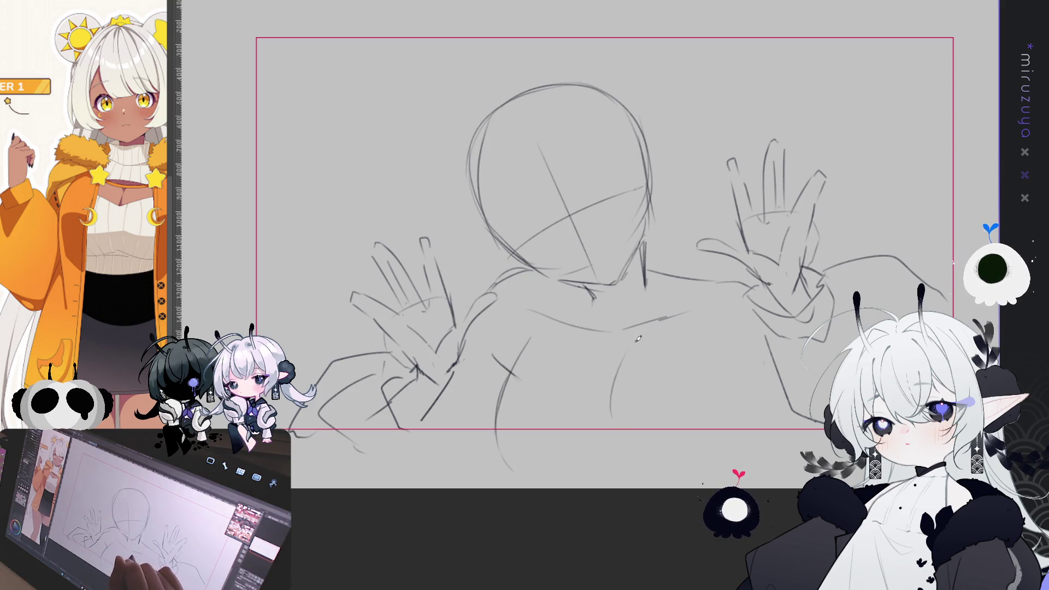
{"action": "left_click_drag", "start_coordinate": [740, 359], "coordinate": [752, 432]}
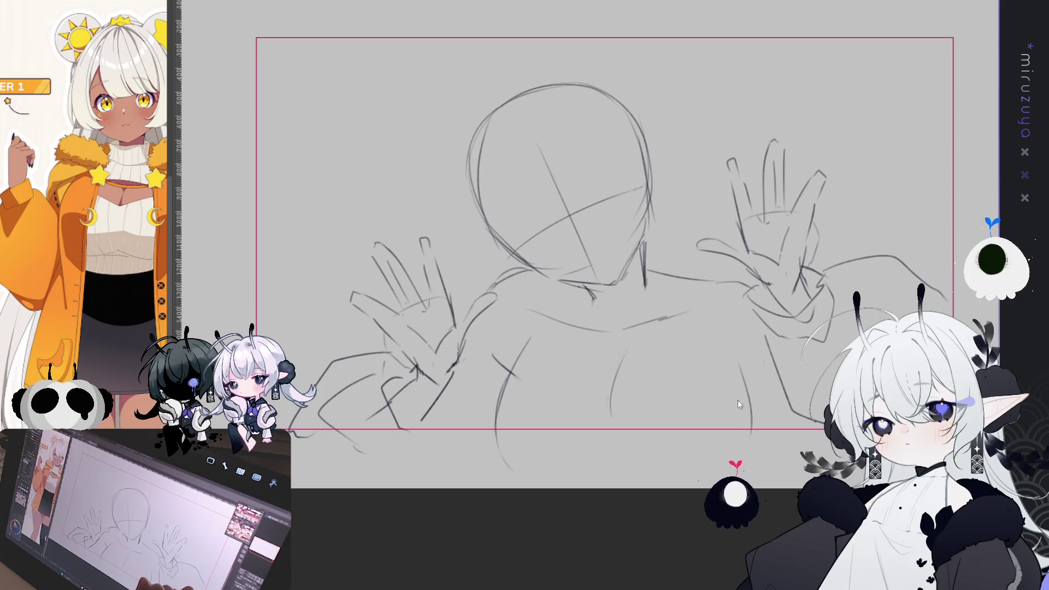
{"action": "left_click_drag", "start_coordinate": [612, 417], "coordinate": [671, 458]}
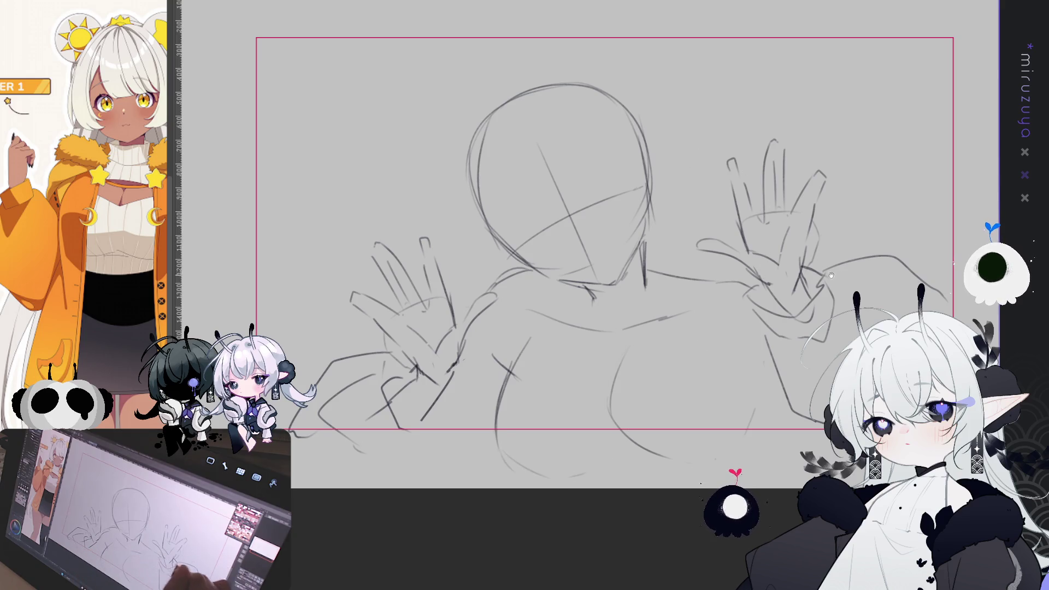
Enlarge the whole sketch slightly with Ctrl+T and nudge it up-left.
{"action": "left_click_drag", "start_coordinate": [832, 273], "coordinate": [796, 284]}
{"action": "key", "text": "ctrl+minus"}
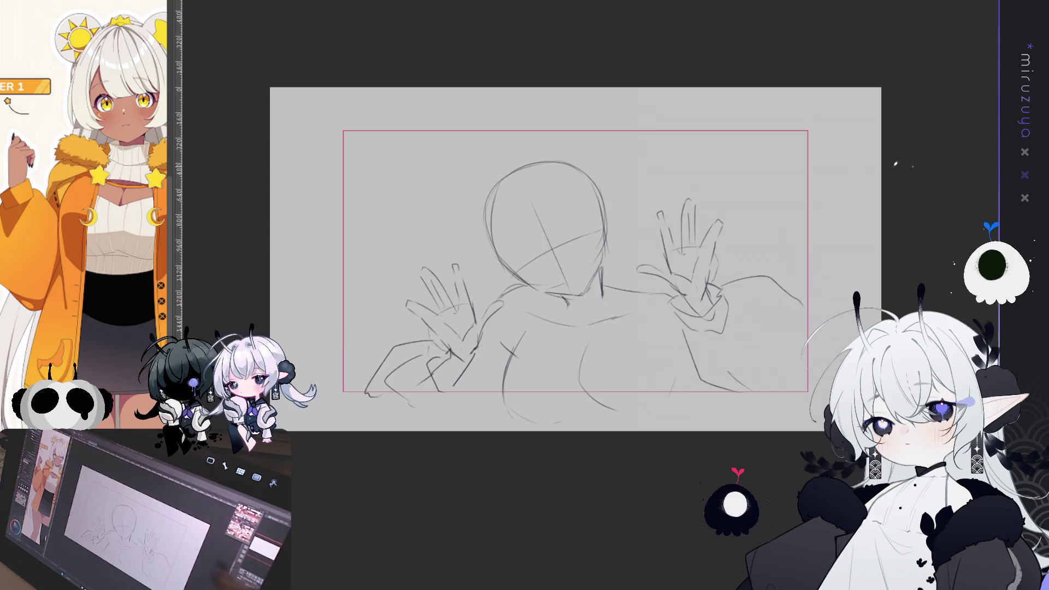
{"action": "key", "text": "ctrl+t"}
{"action": "mouse_move", "coordinate": [806, 160]}
{"action": "left_mouse_down"}
{"action": "mouse_move", "coordinate": [820, 142]}
{"action": "mouse_move", "coordinate": [807, 161]}
{"action": "left_mouse_up"}
{"action": "left_click_drag", "start_coordinate": [725, 331], "coordinate": [719, 328]}
{"action": "key", "text": "Return"}
Lasso the left torso lines and move them down, then add a chest line toward the neck.
{"action": "key", "text": "ctrl+plus"}
{"action": "mouse_move", "coordinate": [740, 432]}
{"action": "left_mouse_down"}
{"action": "mouse_move", "coordinate": [714, 370]}
{"action": "mouse_move", "coordinate": [667, 342]}
{"action": "mouse_move", "coordinate": [700, 355]}
{"action": "left_mouse_up"}
{"action": "left_click_drag", "start_coordinate": [572, 280], "coordinate": [663, 389]}
{"action": "mouse_move", "coordinate": [483, 287]}
{"action": "left_mouse_down"}
{"action": "mouse_move", "coordinate": [431, 284]}
{"action": "mouse_move", "coordinate": [491, 466]}
{"action": "mouse_move", "coordinate": [484, 287]}
{"action": "left_mouse_up"}
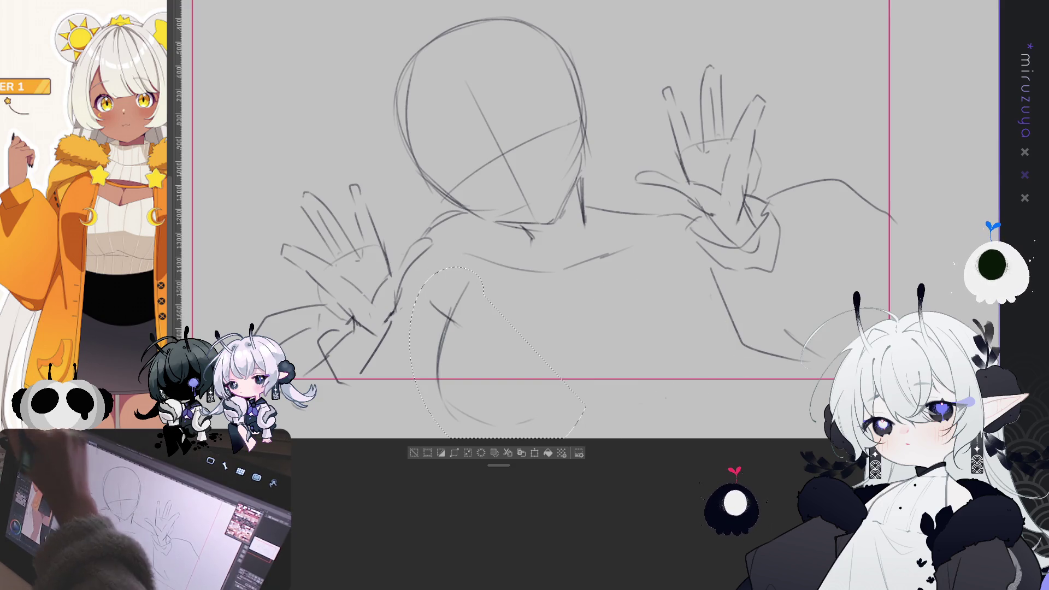
{"action": "left_click_drag", "start_coordinate": [478, 360], "coordinate": [479, 372]}
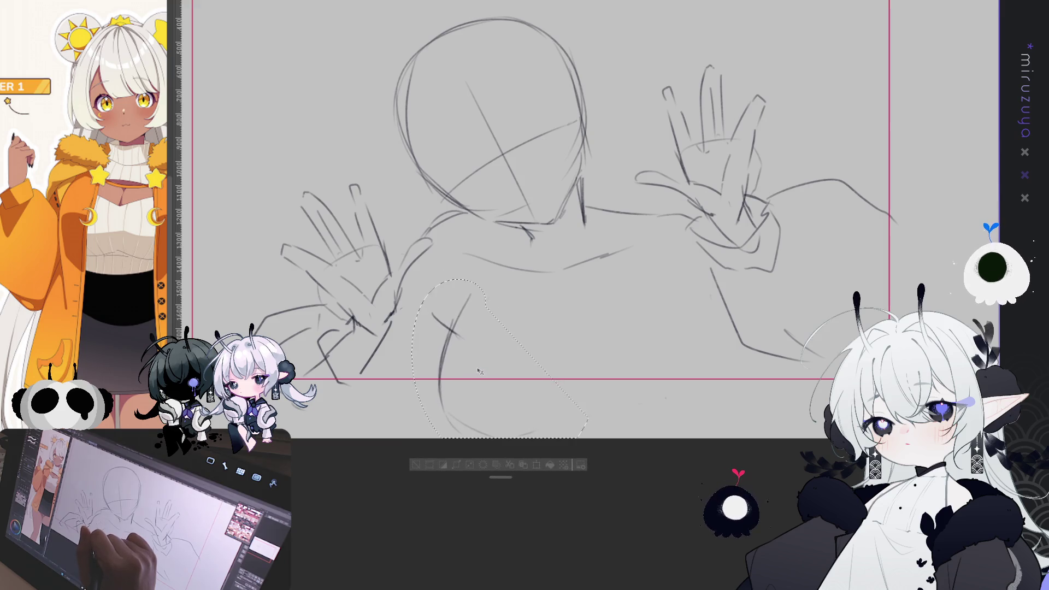
{"action": "key", "text": "ctrl+d"}
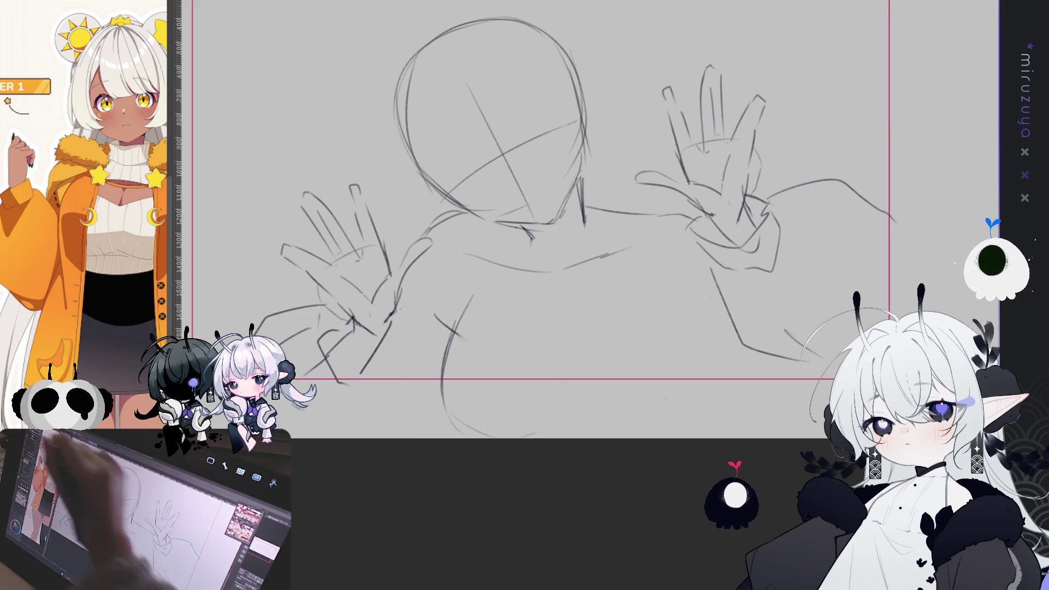
{"action": "left_click_drag", "start_coordinate": [582, 376], "coordinate": [607, 329]}
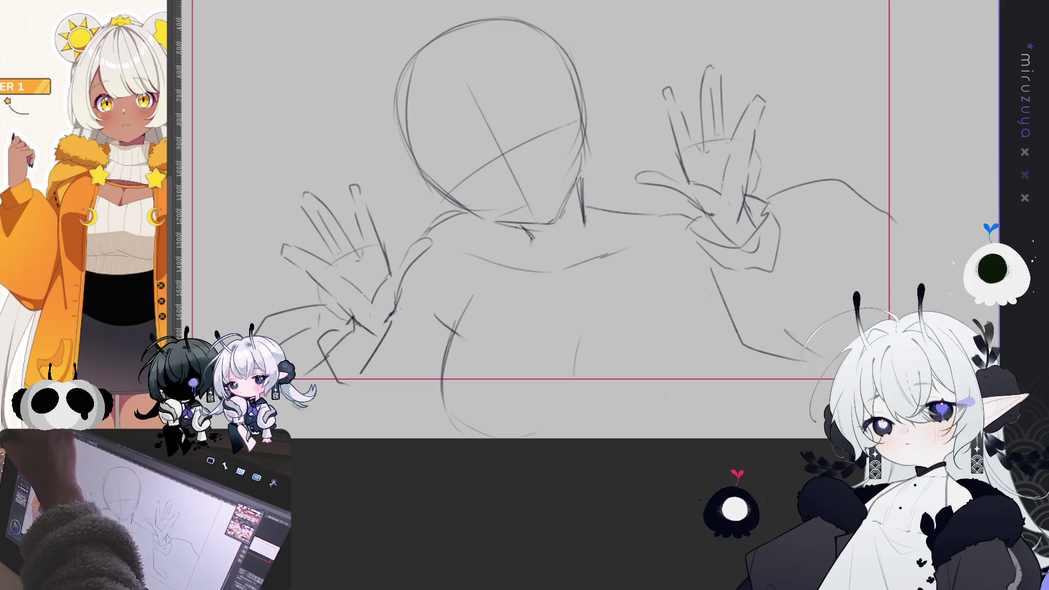
Nudge the lassoed chest lines up-left, then redraw the chest line and a long curve beneath it.
{"action": "mouse_move", "coordinate": [594, 376]}
{"action": "left_mouse_down"}
{"action": "mouse_move", "coordinate": [481, 276]}
{"action": "mouse_move", "coordinate": [557, 465]}
{"action": "mouse_move", "coordinate": [641, 388]}
{"action": "left_mouse_up"}
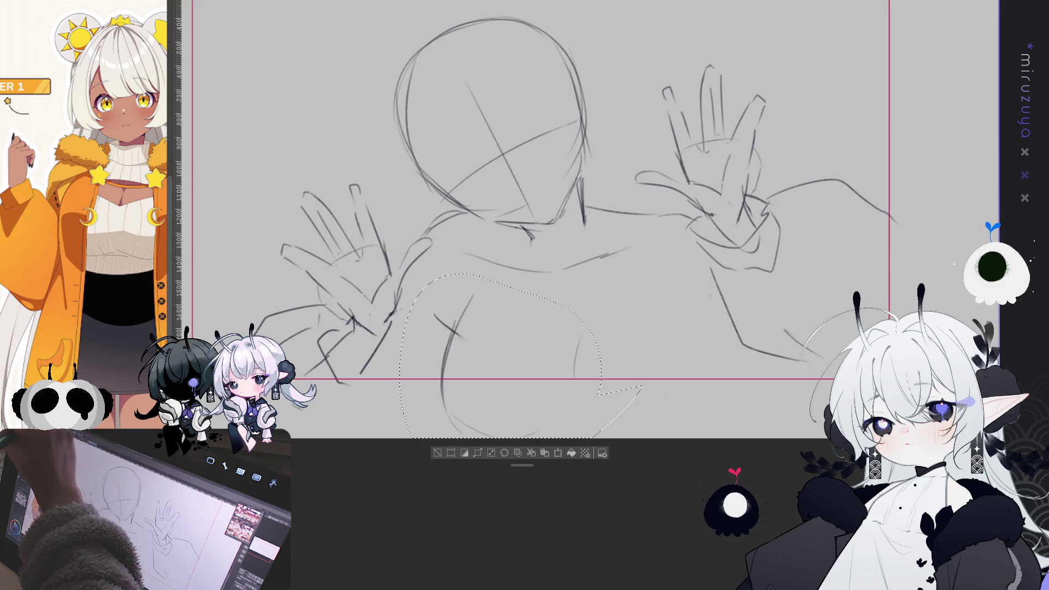
{"action": "left_click_drag", "start_coordinate": [532, 363], "coordinate": [524, 359]}
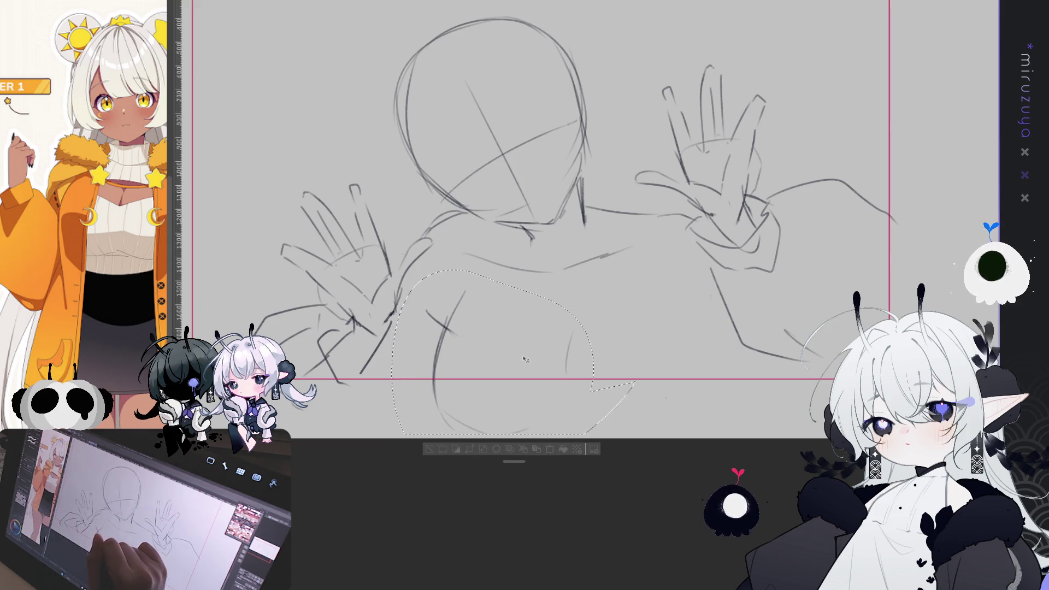
{"action": "key", "text": "ctrl+d"}
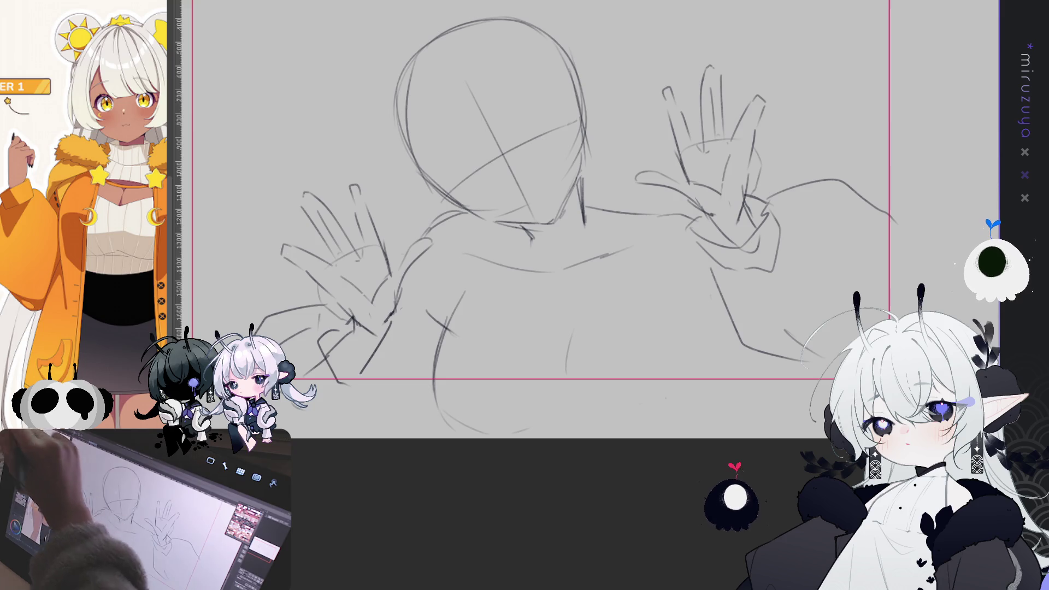
{"action": "left_click_drag", "start_coordinate": [568, 378], "coordinate": [573, 346]}
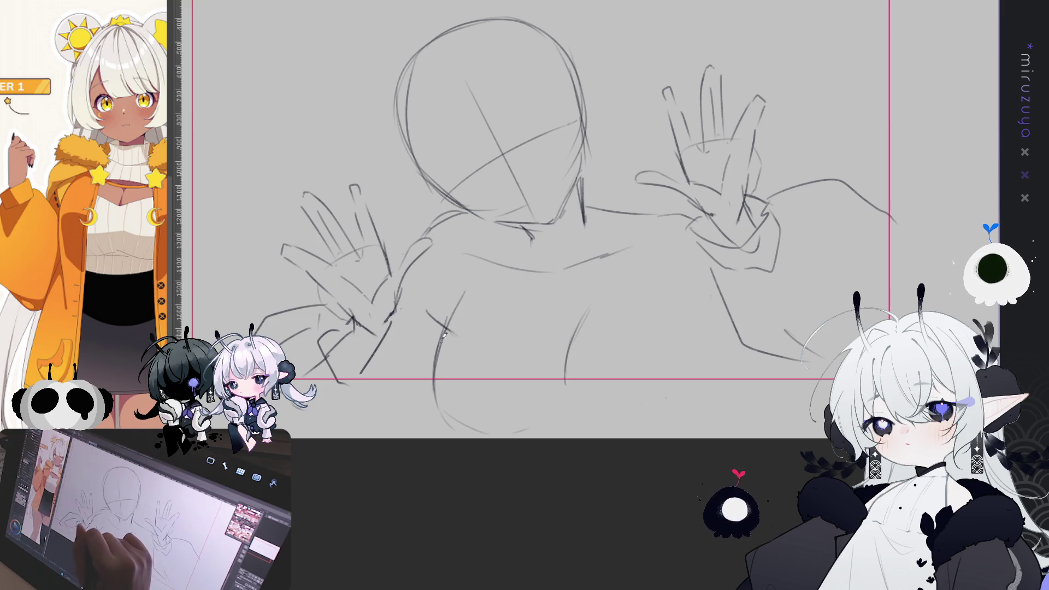
{"action": "mouse_move", "coordinate": [444, 341]}
{"action": "left_mouse_down"}
{"action": "mouse_move", "coordinate": [570, 392]}
{"action": "mouse_move", "coordinate": [712, 312]}
{"action": "mouse_move", "coordinate": [589, 388]}
{"action": "mouse_move", "coordinate": [694, 325]}
{"action": "left_mouse_up"}
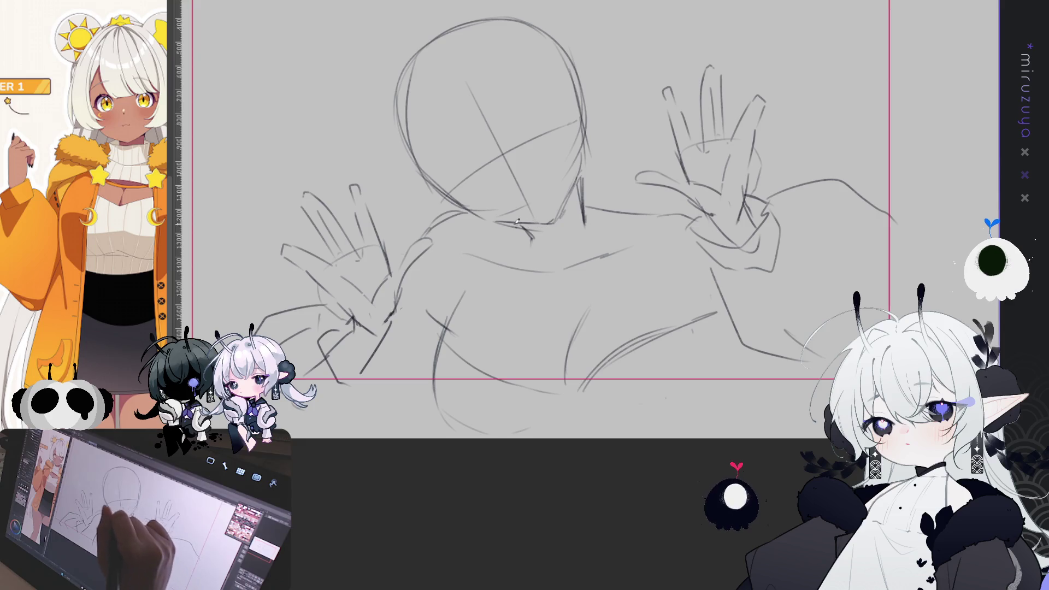
Add a curly hair lock and chest marks, then sketch the puffy right sleeve outline.
{"action": "mouse_move", "coordinate": [432, 178]}
{"action": "left_mouse_down"}
{"action": "mouse_move", "coordinate": [402, 187]}
{"action": "mouse_move", "coordinate": [389, 225]}
{"action": "left_mouse_up"}
{"action": "mouse_move", "coordinate": [425, 283]}
{"action": "left_mouse_down"}
{"action": "mouse_move", "coordinate": [447, 276]}
{"action": "mouse_move", "coordinate": [444, 302]}
{"action": "left_mouse_up"}
{"action": "mouse_move", "coordinate": [474, 222]}
{"action": "left_mouse_down"}
{"action": "mouse_move", "coordinate": [498, 273]}
{"action": "mouse_move", "coordinate": [474, 306]}
{"action": "left_mouse_up"}
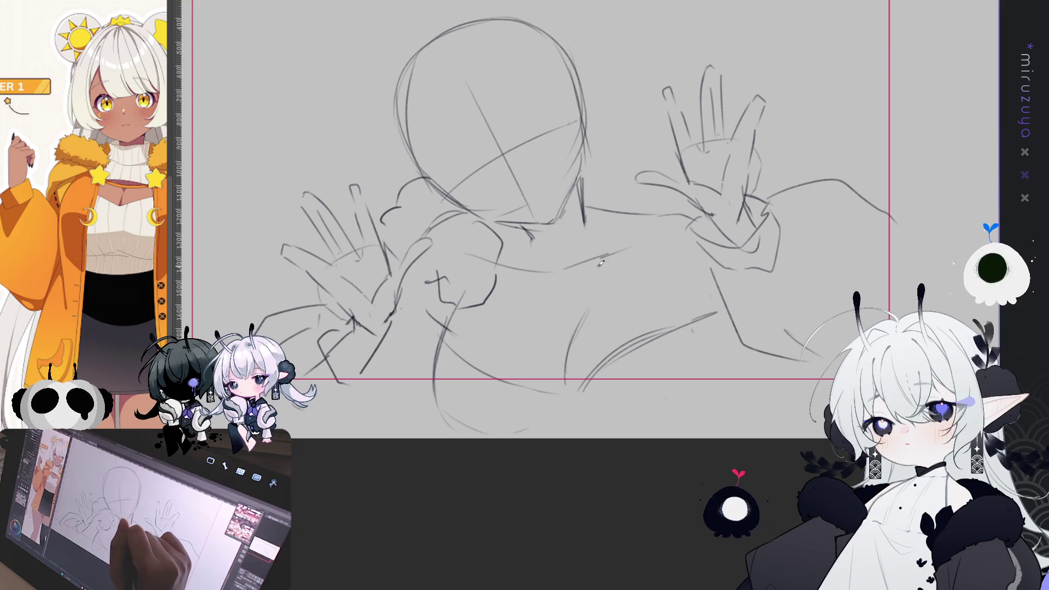
{"action": "left_click_drag", "start_coordinate": [592, 288], "coordinate": [669, 161]}
{"action": "mouse_move", "coordinate": [610, 250]}
{"action": "left_mouse_down"}
{"action": "mouse_move", "coordinate": [589, 274]}
{"action": "mouse_move", "coordinate": [689, 277]}
{"action": "mouse_move", "coordinate": [717, 234]}
{"action": "left_mouse_up"}
{"action": "left_click_drag", "start_coordinate": [583, 145], "coordinate": [650, 159]}
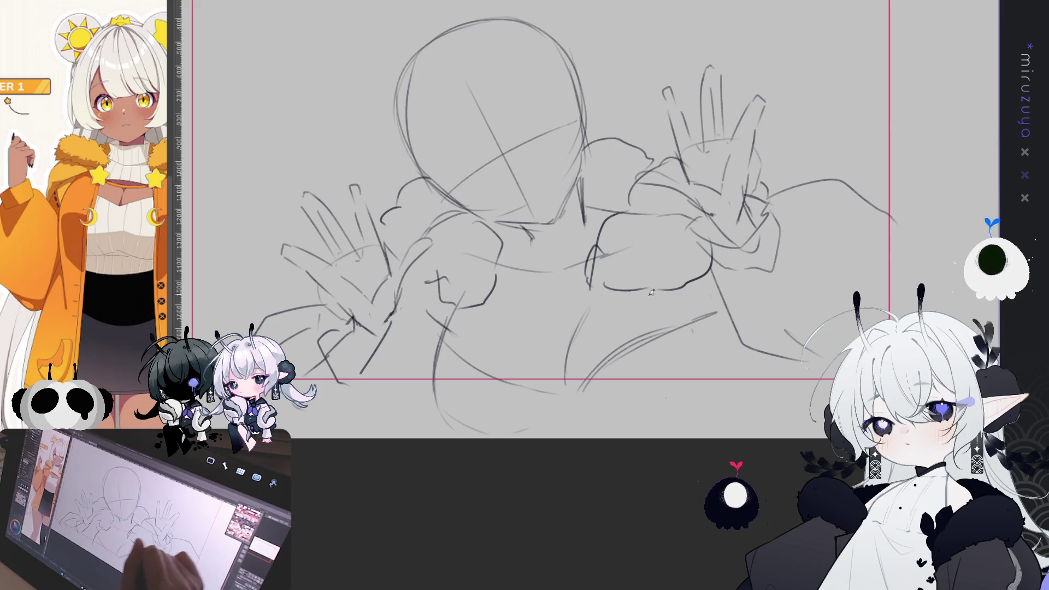
Sketch a star cuff on the left sleeve and rough in arm lines below both sleeves.
{"action": "mouse_move", "coordinate": [587, 295]}
{"action": "left_mouse_down"}
{"action": "mouse_move", "coordinate": [612, 307]}
{"action": "mouse_move", "coordinate": [621, 299]}
{"action": "mouse_move", "coordinate": [577, 299]}
{"action": "left_mouse_up"}
{"action": "key", "text": "ctrl+z"}
{"action": "mouse_move", "coordinate": [457, 302]}
{"action": "left_mouse_down"}
{"action": "mouse_move", "coordinate": [445, 306]}
{"action": "mouse_move", "coordinate": [471, 298]}
{"action": "mouse_move", "coordinate": [464, 328]}
{"action": "mouse_move", "coordinate": [418, 299]}
{"action": "left_mouse_up"}
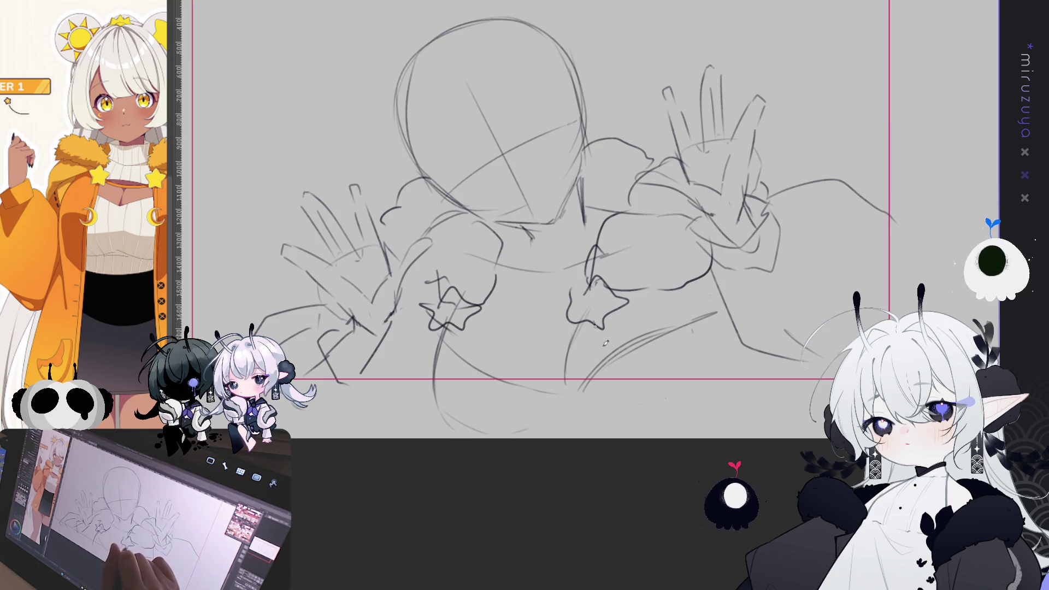
{"action": "left_click_drag", "start_coordinate": [612, 364], "coordinate": [642, 397]}
{"action": "left_click_drag", "start_coordinate": [733, 369], "coordinate": [767, 310]}
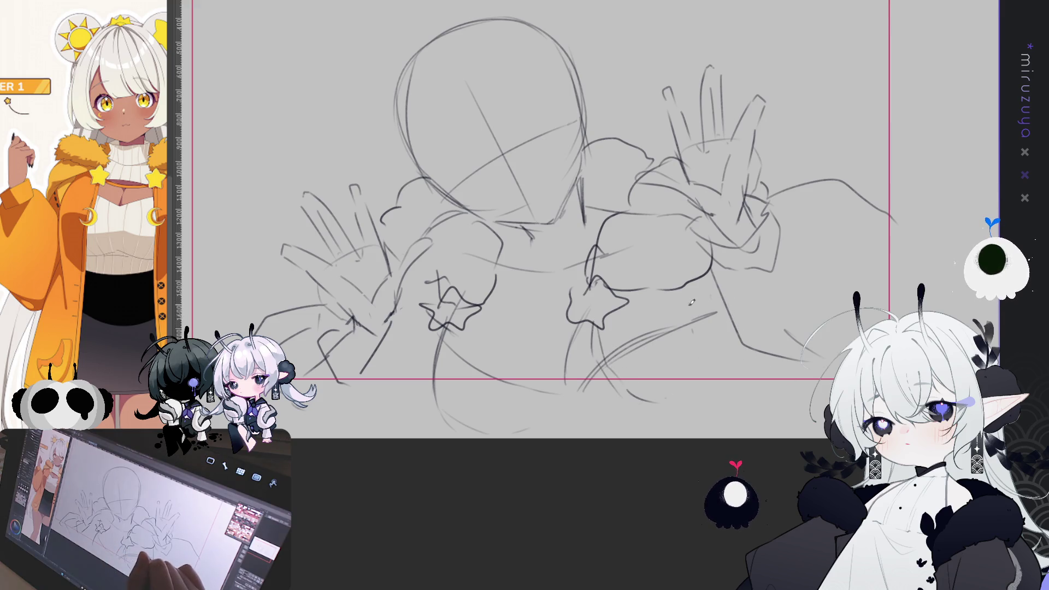
{"action": "left_click_drag", "start_coordinate": [710, 290], "coordinate": [686, 387]}
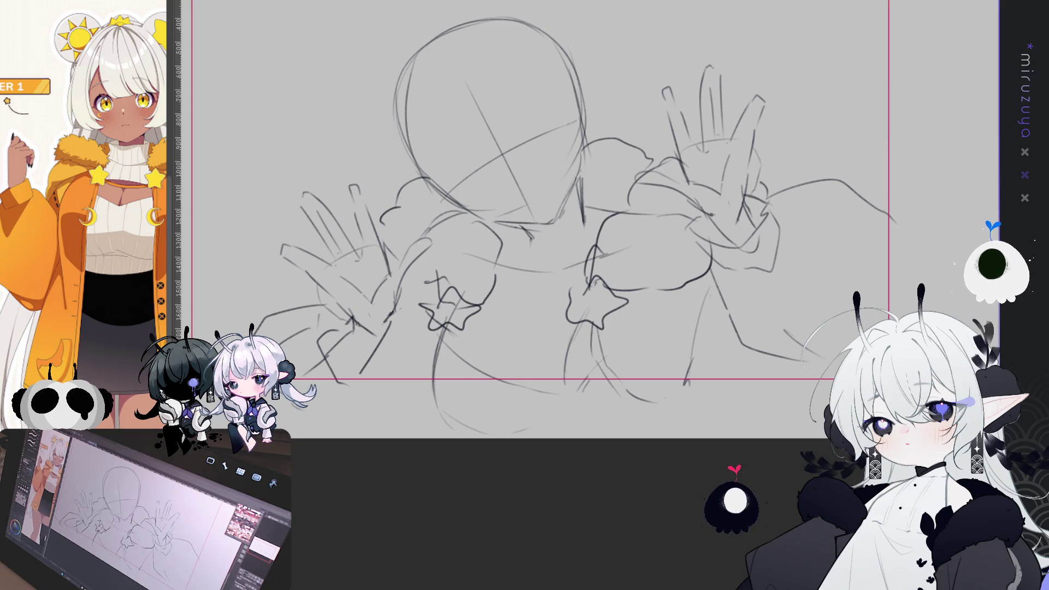
{"action": "key", "text": "ctrl+0"}
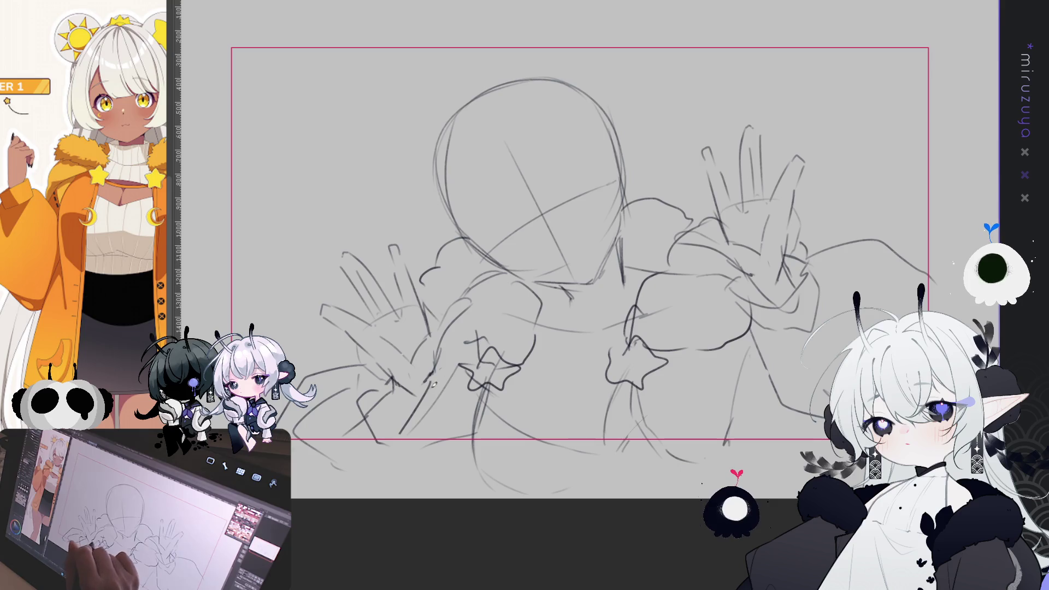
Add a line below the left star cuff, redraw the right arm line, and sweep a stroke across the right hand.
{"action": "left_click_drag", "start_coordinate": [481, 377], "coordinate": [467, 454]}
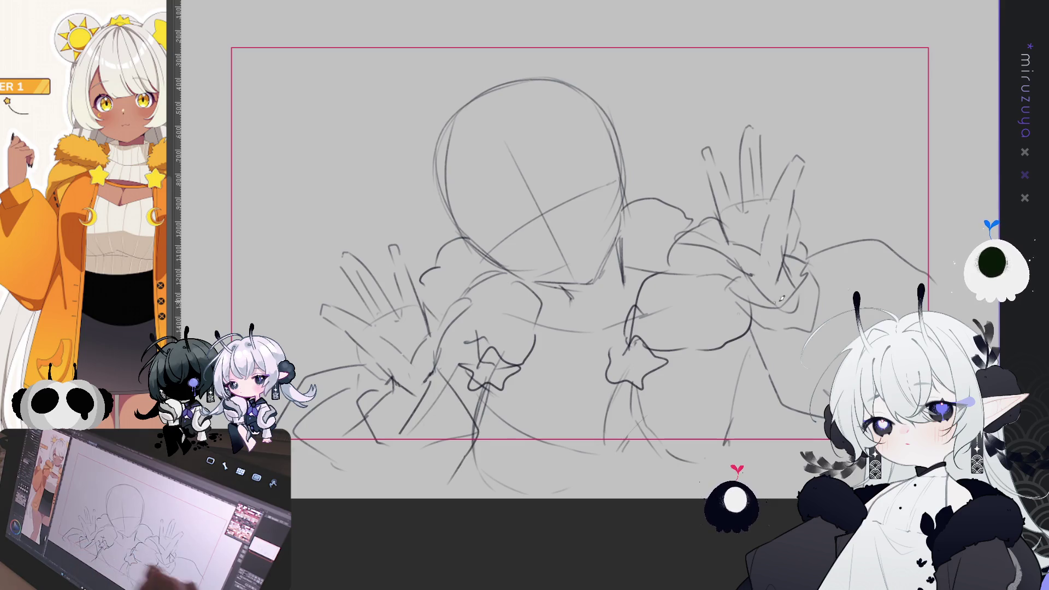
{"action": "mouse_move", "coordinate": [768, 320]}
{"action": "left_mouse_down"}
{"action": "mouse_move", "coordinate": [699, 324]}
{"action": "mouse_move", "coordinate": [644, 420]}
{"action": "left_mouse_up"}
{"action": "key", "text": "ctrl+z"}
{"action": "mouse_move", "coordinate": [681, 309]}
{"action": "left_mouse_down"}
{"action": "mouse_move", "coordinate": [664, 343]}
{"action": "mouse_move", "coordinate": [685, 418]}
{"action": "left_mouse_up"}
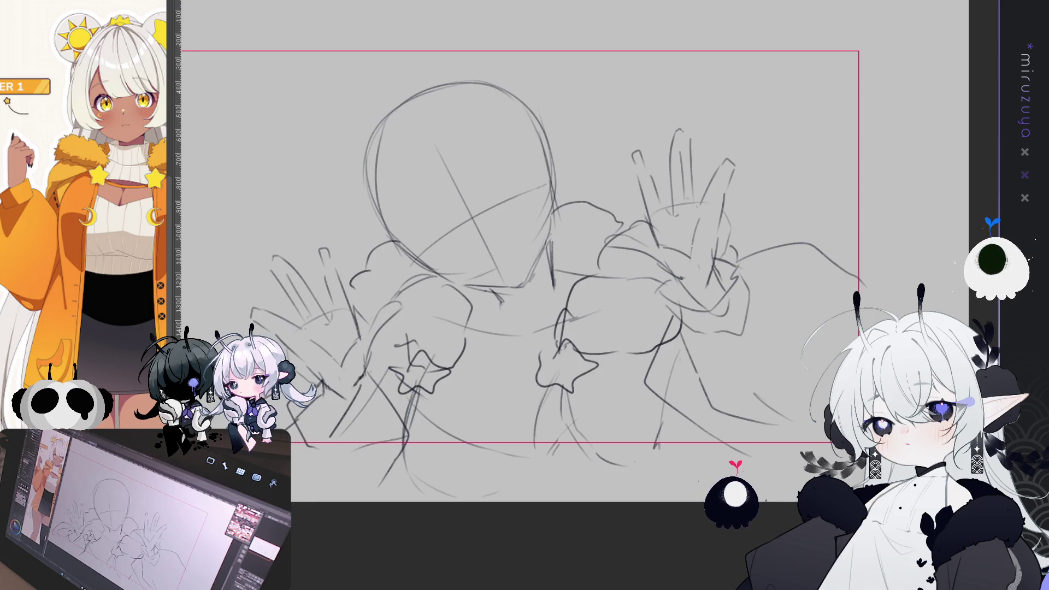
{"action": "mouse_move", "coordinate": [737, 261]}
{"action": "left_mouse_down"}
{"action": "mouse_move", "coordinate": [820, 241]}
{"action": "mouse_move", "coordinate": [857, 295]}
{"action": "left_mouse_up"}
{"action": "left_click_drag", "start_coordinate": [547, 273], "coordinate": [661, 270]}
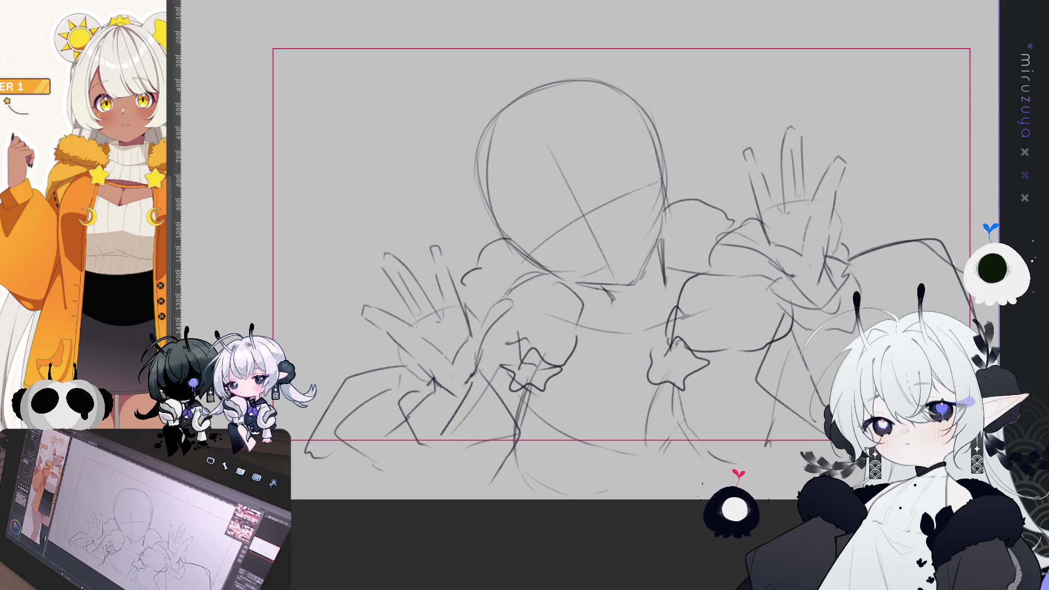
{"action": "left_click_drag", "start_coordinate": [467, 318], "coordinate": [468, 321]}
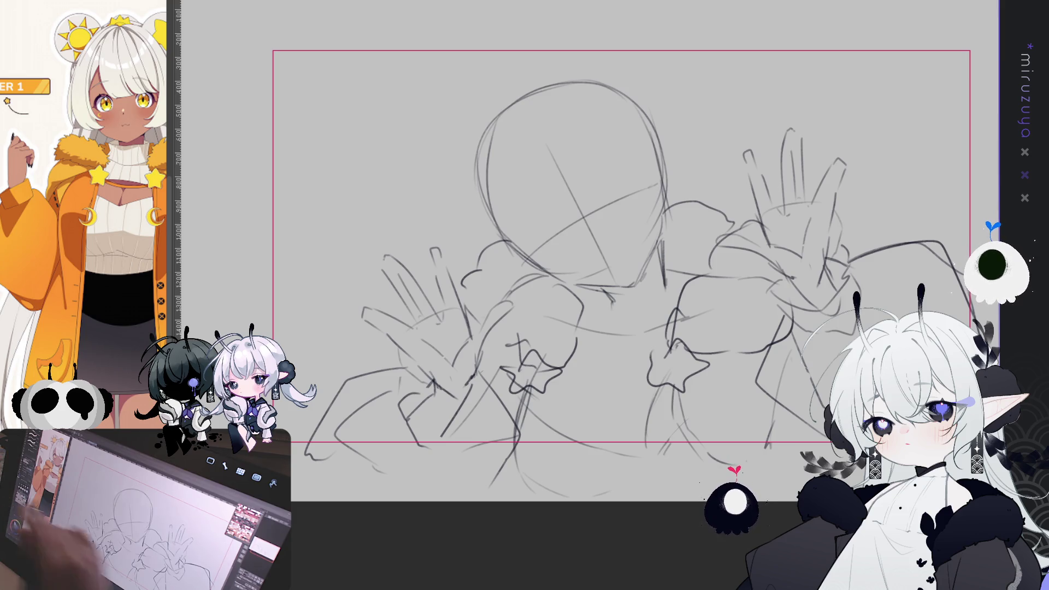
Sketch the collar under the chin with lines below it and a short centre line.
{"action": "left_click_drag", "start_coordinate": [601, 246], "coordinate": [562, 257]}
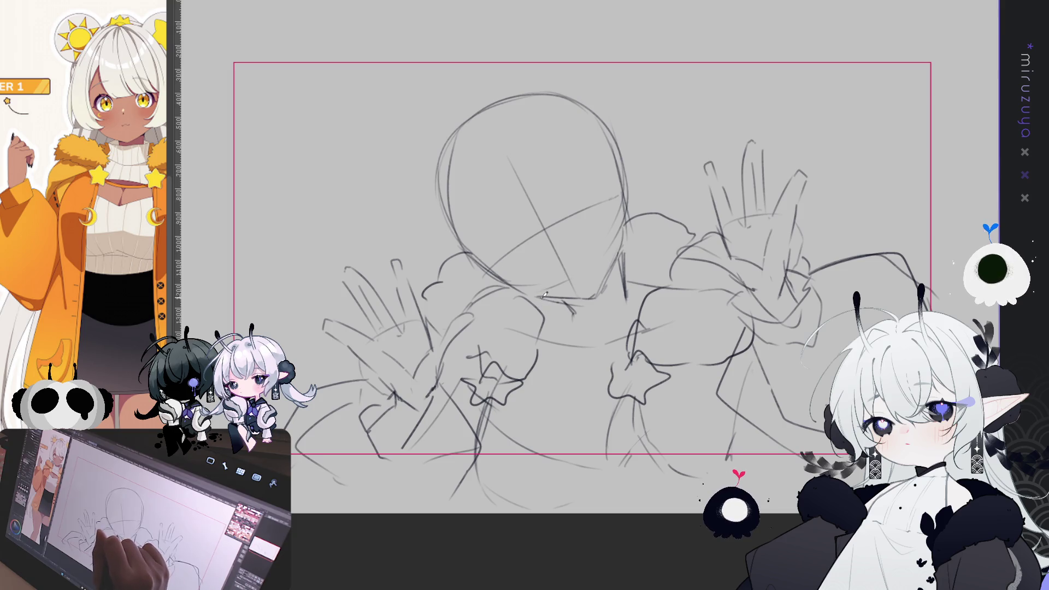
{"action": "mouse_move", "coordinate": [628, 271]}
{"action": "left_mouse_down"}
{"action": "mouse_move", "coordinate": [652, 265]}
{"action": "mouse_move", "coordinate": [651, 292]}
{"action": "mouse_move", "coordinate": [618, 303]}
{"action": "left_mouse_up"}
{"action": "mouse_move", "coordinate": [541, 304]}
{"action": "left_mouse_down"}
{"action": "mouse_move", "coordinate": [549, 327]}
{"action": "mouse_move", "coordinate": [582, 339]}
{"action": "mouse_move", "coordinate": [633, 312]}
{"action": "left_mouse_up"}
{"action": "mouse_move", "coordinate": [563, 310]}
{"action": "left_mouse_down"}
{"action": "mouse_move", "coordinate": [583, 338]}
{"action": "mouse_move", "coordinate": [604, 334]}
{"action": "left_mouse_up"}
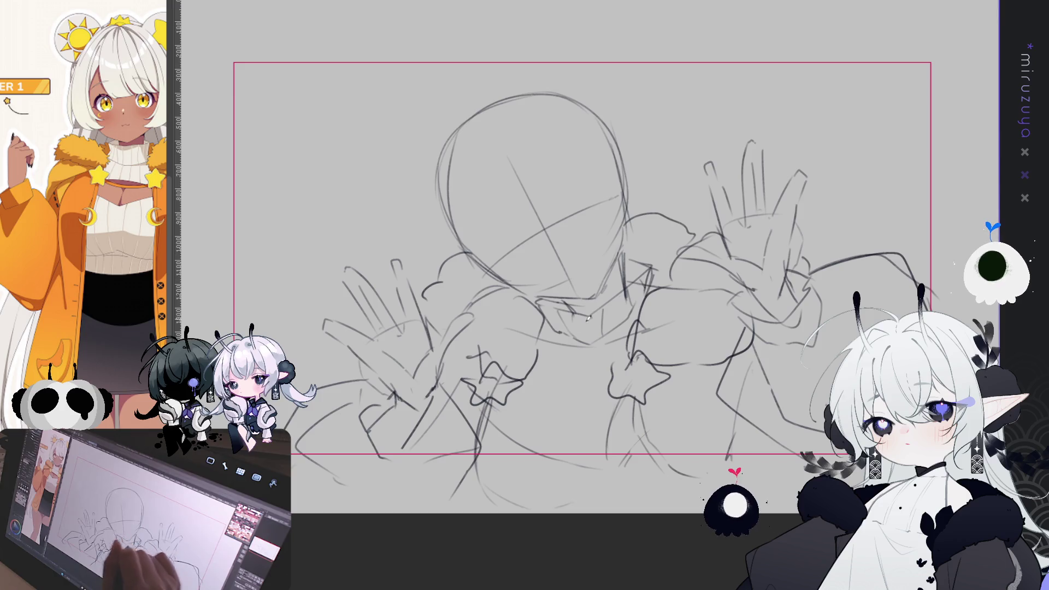
Draw a curve across the chest, the belly's side contour and a faint lower-body stroke.
{"action": "left_click_drag", "start_coordinate": [536, 368], "coordinate": [634, 378]}
{"action": "key", "text": "ctrl+z"}
{"action": "left_click_drag", "start_coordinate": [526, 365], "coordinate": [633, 379]}
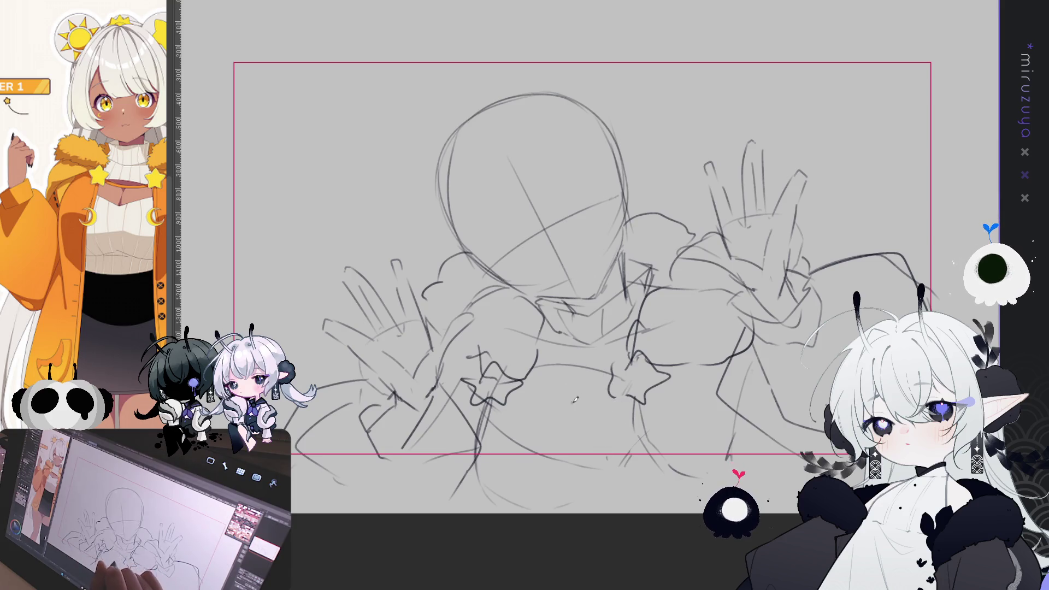
{"action": "left_click_drag", "start_coordinate": [600, 376], "coordinate": [573, 437]}
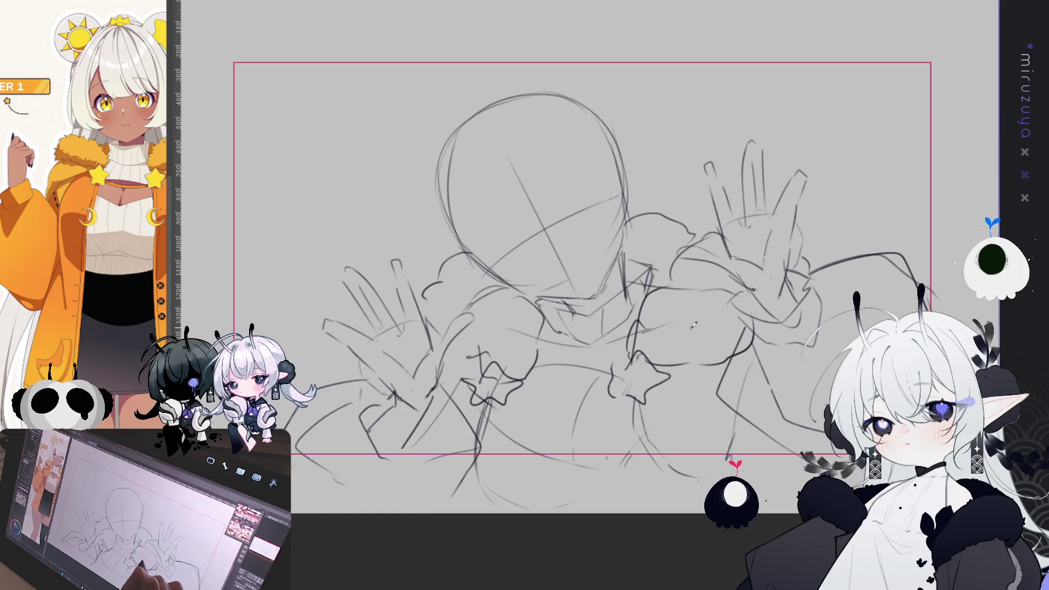
{"action": "left_click_drag", "start_coordinate": [475, 436], "coordinate": [499, 409]}
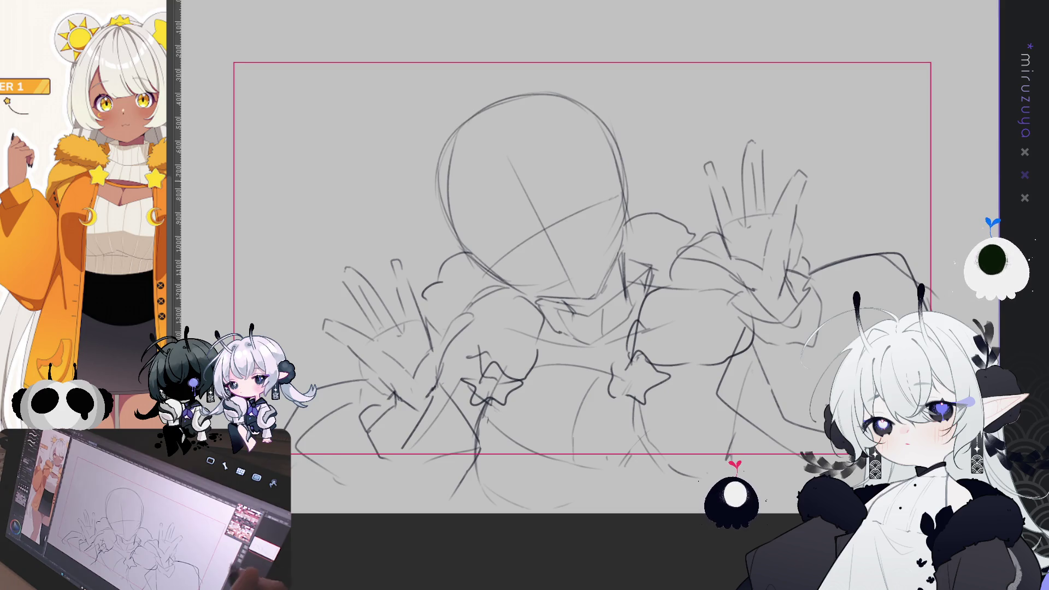
Sketch the eye's upper lid with a tick mark below and a small circle beside the nose.
{"action": "left_click_drag", "start_coordinate": [670, 323], "coordinate": [648, 316]}
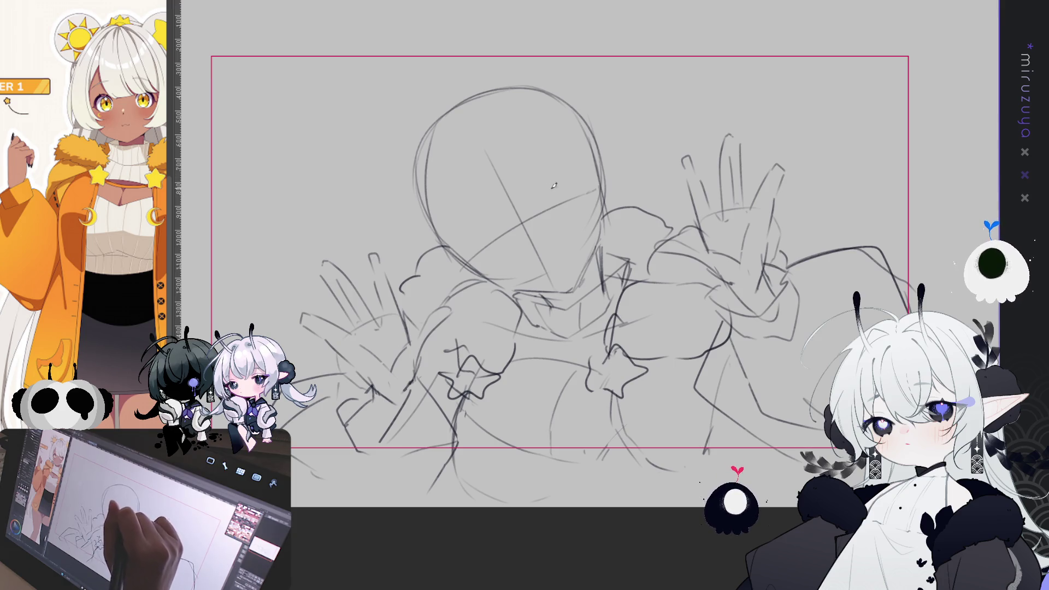
{"action": "mouse_move", "coordinate": [570, 176]}
{"action": "left_mouse_down"}
{"action": "mouse_move", "coordinate": [545, 197]}
{"action": "mouse_move", "coordinate": [581, 180]}
{"action": "mouse_move", "coordinate": [556, 207]}
{"action": "mouse_move", "coordinate": [572, 199]}
{"action": "mouse_move", "coordinate": [548, 198]}
{"action": "mouse_move", "coordinate": [578, 192]}
{"action": "mouse_move", "coordinate": [566, 181]}
{"action": "mouse_move", "coordinate": [540, 200]}
{"action": "mouse_move", "coordinate": [580, 181]}
{"action": "mouse_move", "coordinate": [538, 201]}
{"action": "mouse_move", "coordinate": [589, 182]}
{"action": "left_mouse_up"}
{"action": "key", "text": "ctrl+z"}
{"action": "key", "text": "ctrl+z"}
{"action": "key", "text": "ctrl+z"}
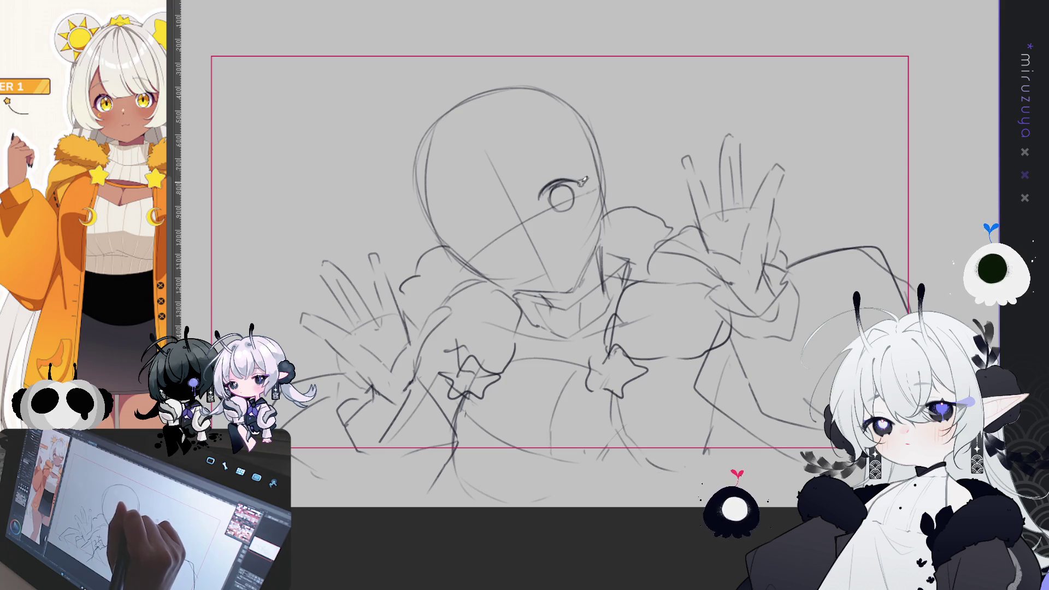
{"action": "mouse_move", "coordinate": [548, 189]}
{"action": "left_mouse_down"}
{"action": "mouse_move", "coordinate": [539, 204]}
{"action": "mouse_move", "coordinate": [544, 195]}
{"action": "mouse_move", "coordinate": [561, 216]}
{"action": "left_mouse_up"}
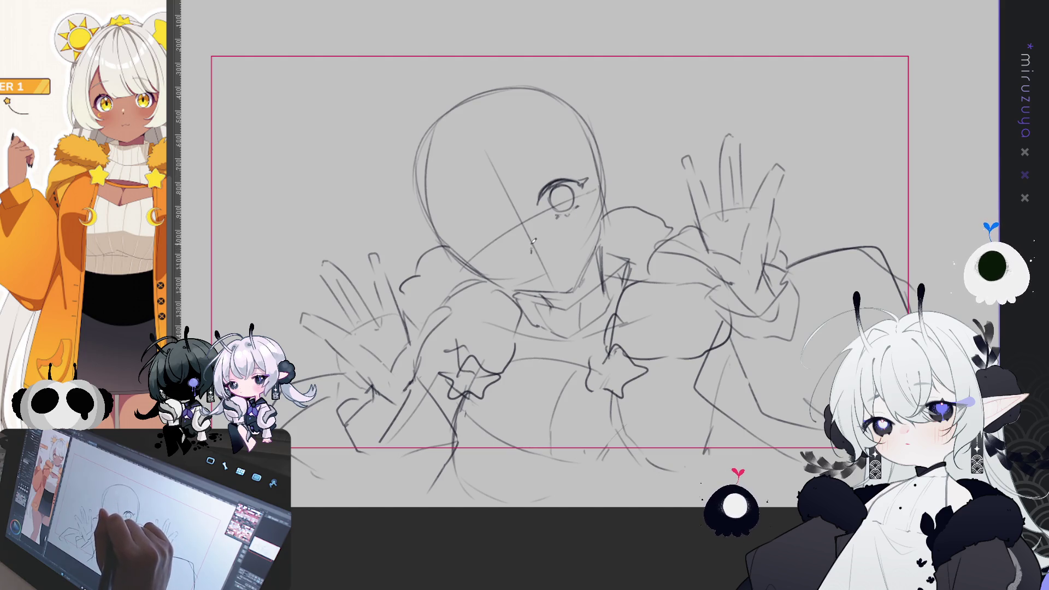
{"action": "mouse_move", "coordinate": [521, 236]}
{"action": "left_mouse_down"}
{"action": "mouse_move", "coordinate": [516, 223]}
{"action": "mouse_move", "coordinate": [541, 229]}
{"action": "left_mouse_up"}
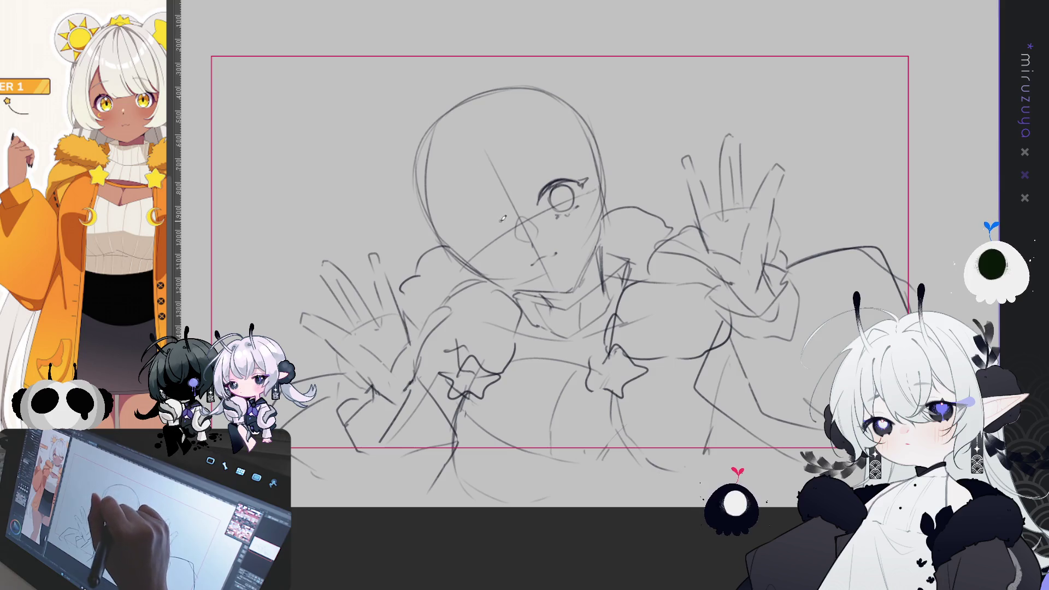
Discard a closed-eye arc, then rework the chin and neck lines with a large eraser.
{"action": "left_click_drag", "start_coordinate": [471, 227], "coordinate": [496, 220]}
{"action": "key", "text": "ctrl+z"}
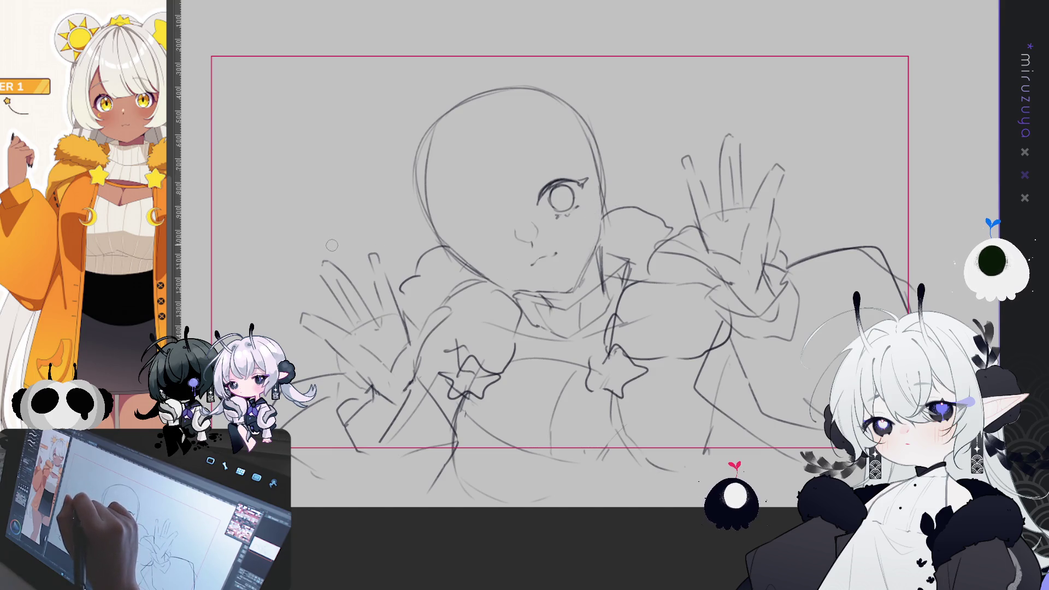
{"action": "key", "text": "e"}
{"action": "mouse_move", "coordinate": [585, 298]}
{"action": "left_mouse_down"}
{"action": "mouse_move", "coordinate": [563, 306]}
{"action": "mouse_move", "coordinate": [552, 284]}
{"action": "mouse_move", "coordinate": [623, 257]}
{"action": "left_mouse_up"}
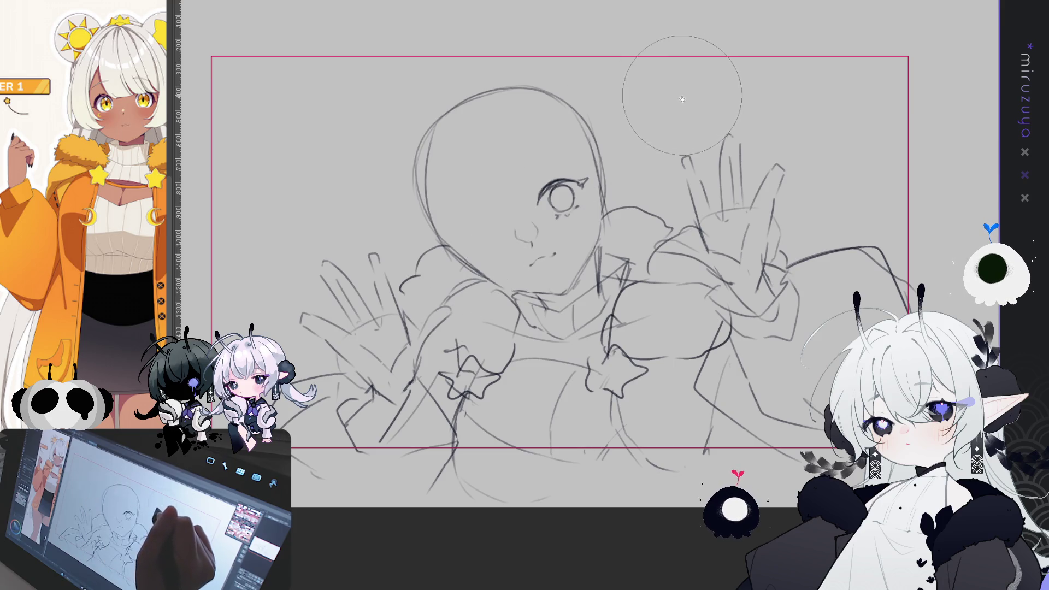
Back on the pen, select the eye and try a free transform, then cancel it.
{"action": "key", "text": "p"}
{"action": "mouse_move", "coordinate": [562, 228]}
{"action": "left_mouse_down"}
{"action": "mouse_move", "coordinate": [593, 162]}
{"action": "mouse_move", "coordinate": [563, 229]}
{"action": "left_mouse_up"}
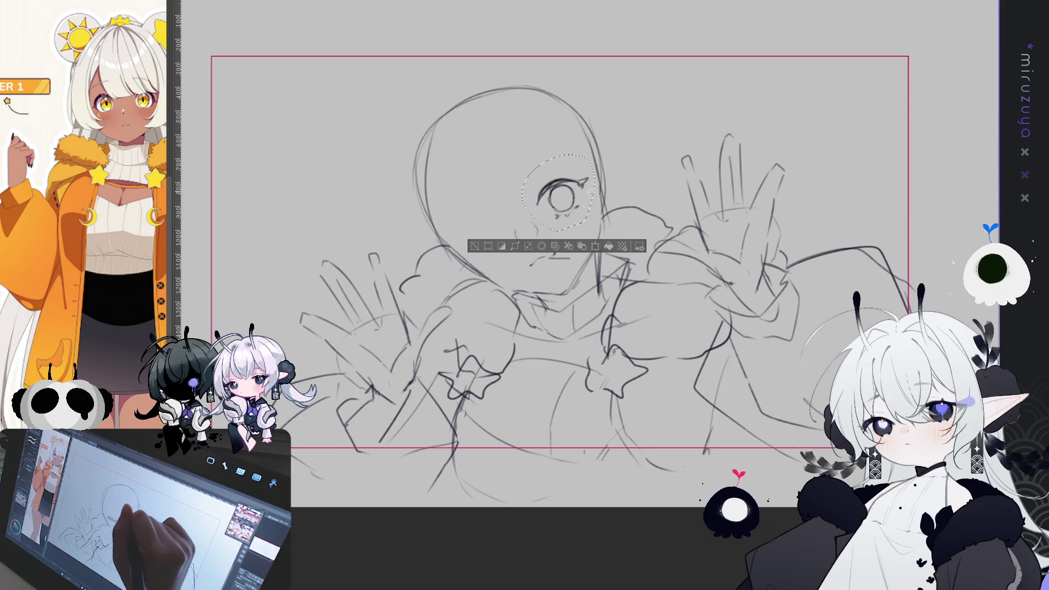
{"action": "left_click", "coordinate": [474, 246]}
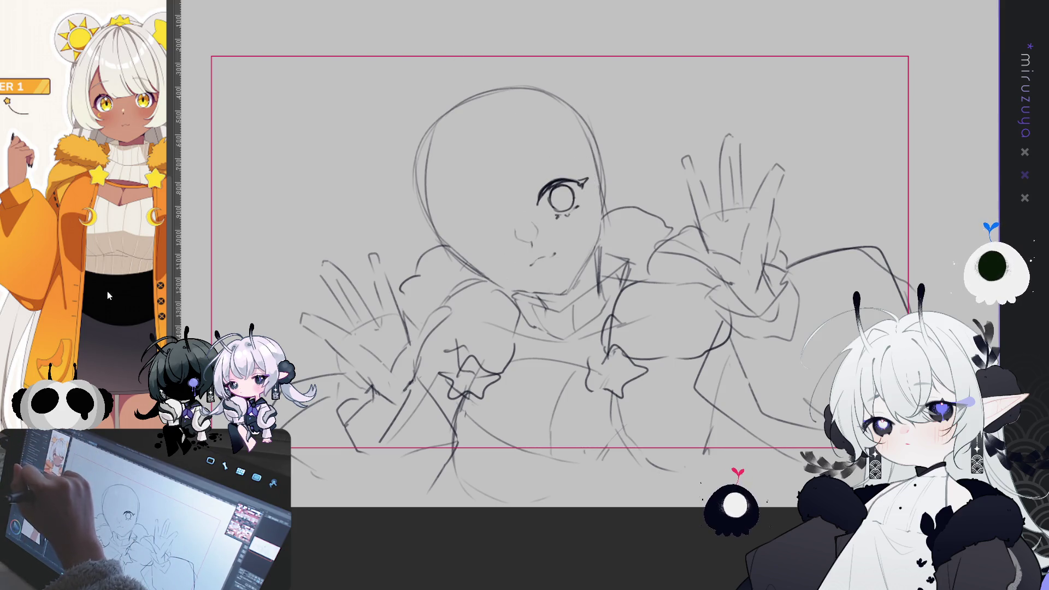
{"action": "key", "text": "ctrl+t"}
{"action": "left_click_drag", "start_coordinate": [570, 190], "coordinate": [494, 239]}
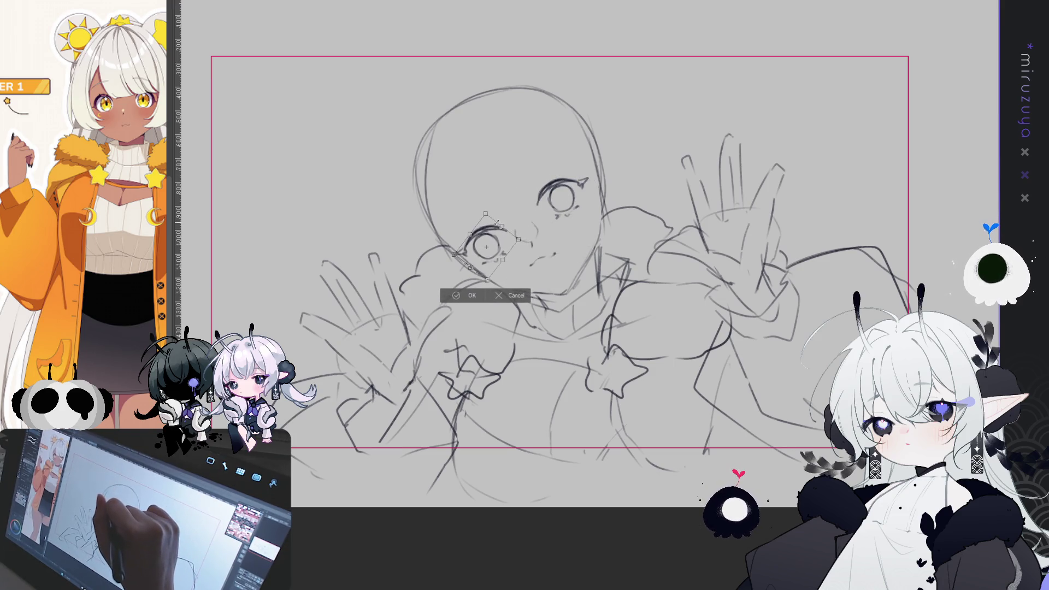
{"action": "left_click", "coordinate": [512, 295]}
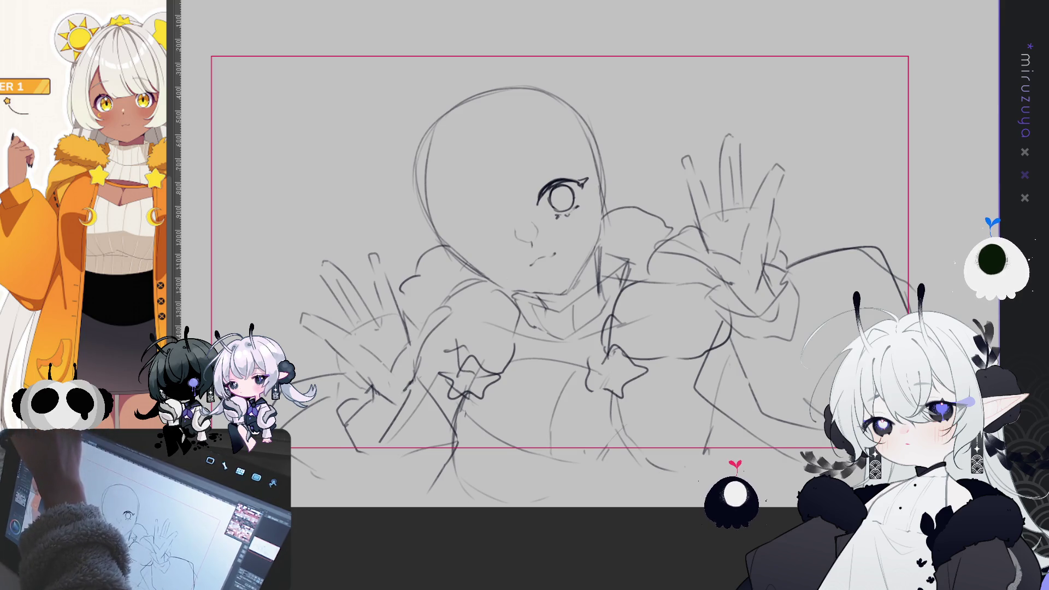
{"action": "key", "text": "ctrl+t"}
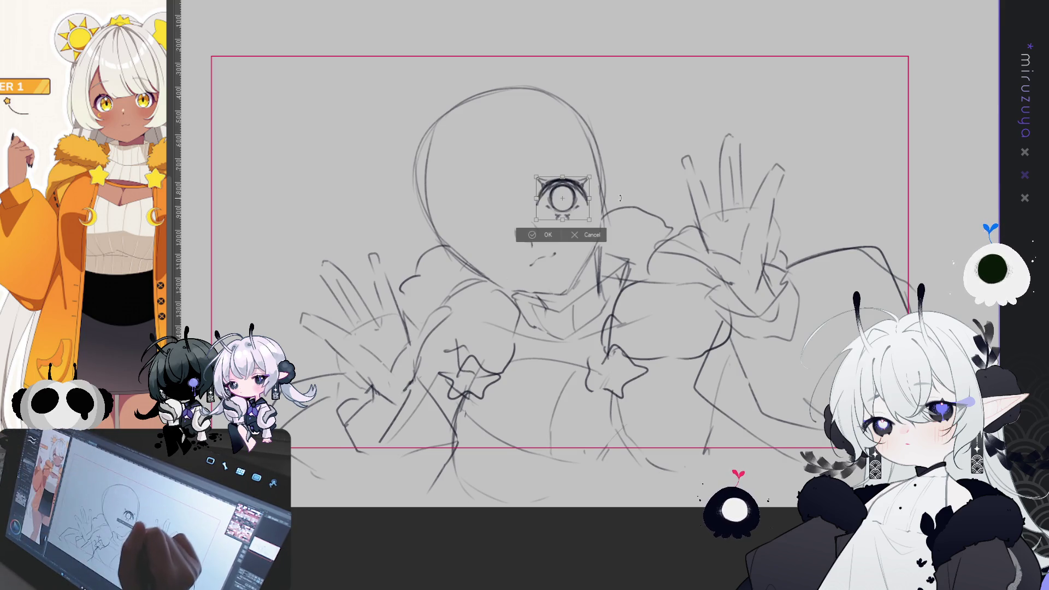
{"action": "left_click", "coordinate": [547, 235]}
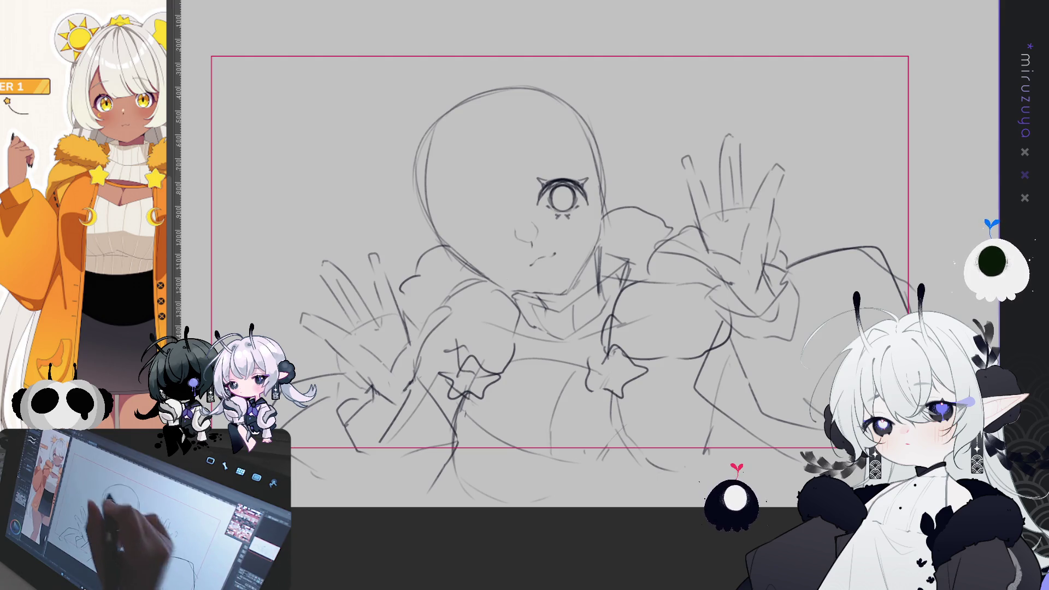
Rotate the copied eye clockwise and place it down-left as the second eye, fine-tuning its position.
{"action": "key", "text": "ctrl+t"}
{"action": "left_click_drag", "start_coordinate": [489, 48], "coordinate": [556, 134]}
{"action": "left_click_drag", "start_coordinate": [572, 193], "coordinate": [492, 235]}
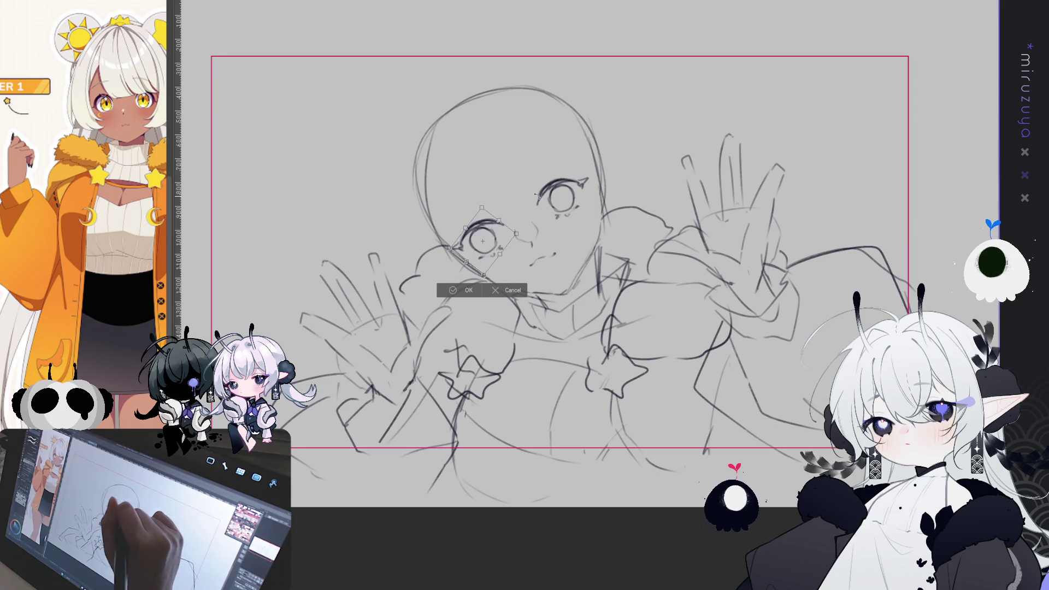
{"action": "left_click", "coordinate": [469, 290]}
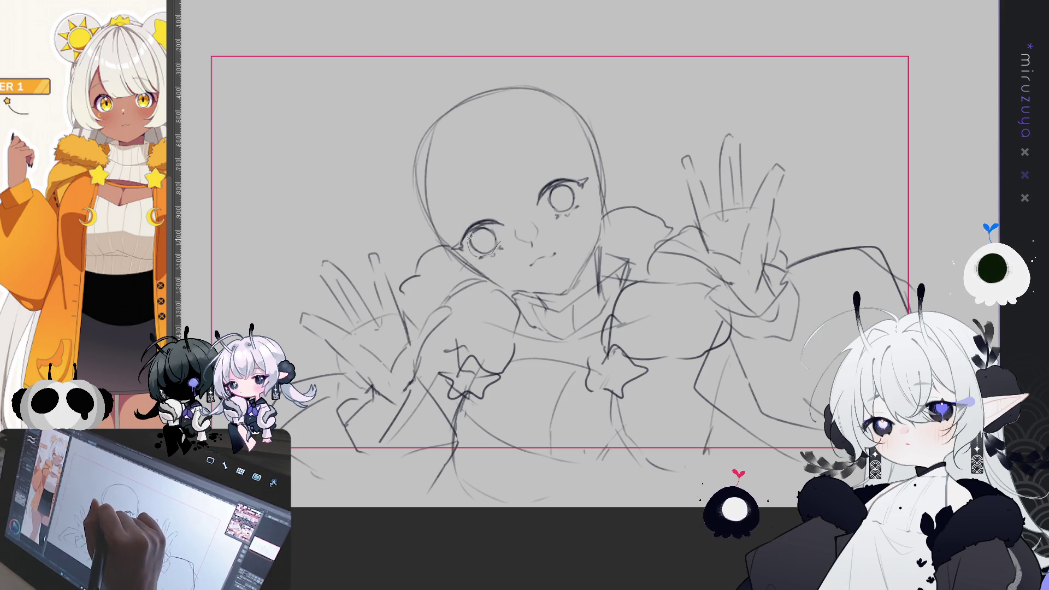
{"action": "key", "text": "ctrl+t"}
{"action": "left_click_drag", "start_coordinate": [484, 241], "coordinate": [488, 237]}
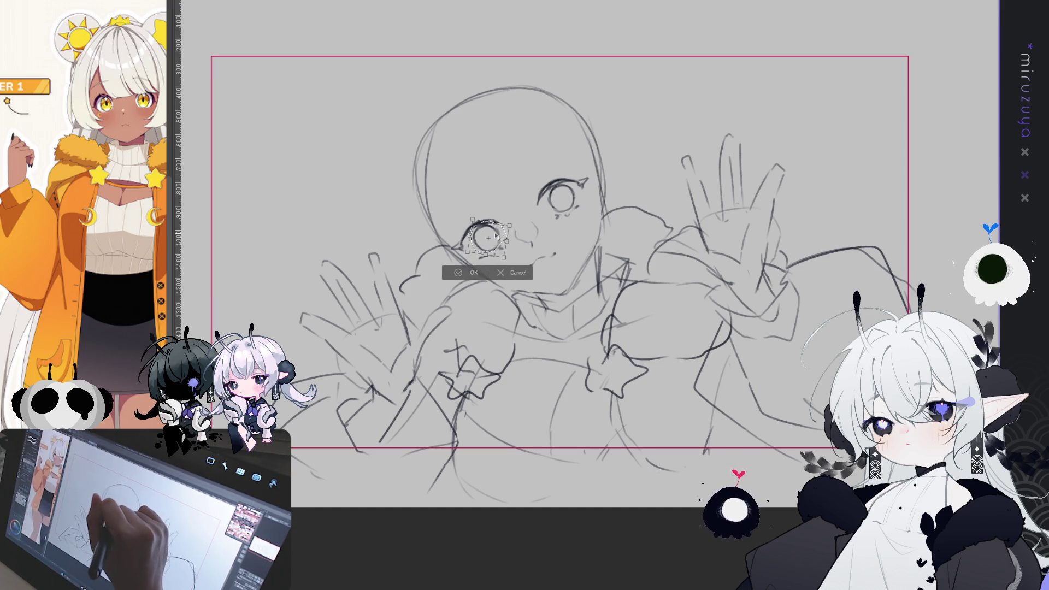
{"action": "left_click", "coordinate": [469, 271]}
{"action": "left_click", "coordinate": [405, 268]}
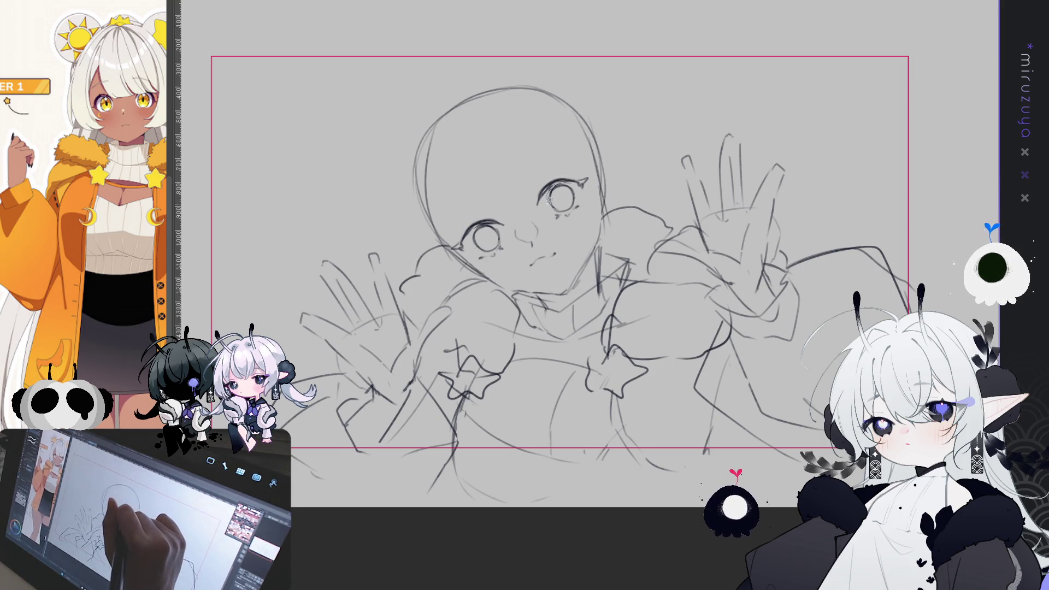
Rotate the lassoed right eye and commit it, then select the left eye.
{"action": "mouse_move", "coordinate": [575, 204]}
{"action": "left_mouse_down"}
{"action": "mouse_move", "coordinate": [573, 180]}
{"action": "mouse_move", "coordinate": [570, 193]}
{"action": "left_mouse_up"}
{"action": "key", "text": "ctrl+t"}
{"action": "left_click", "coordinate": [541, 232]}
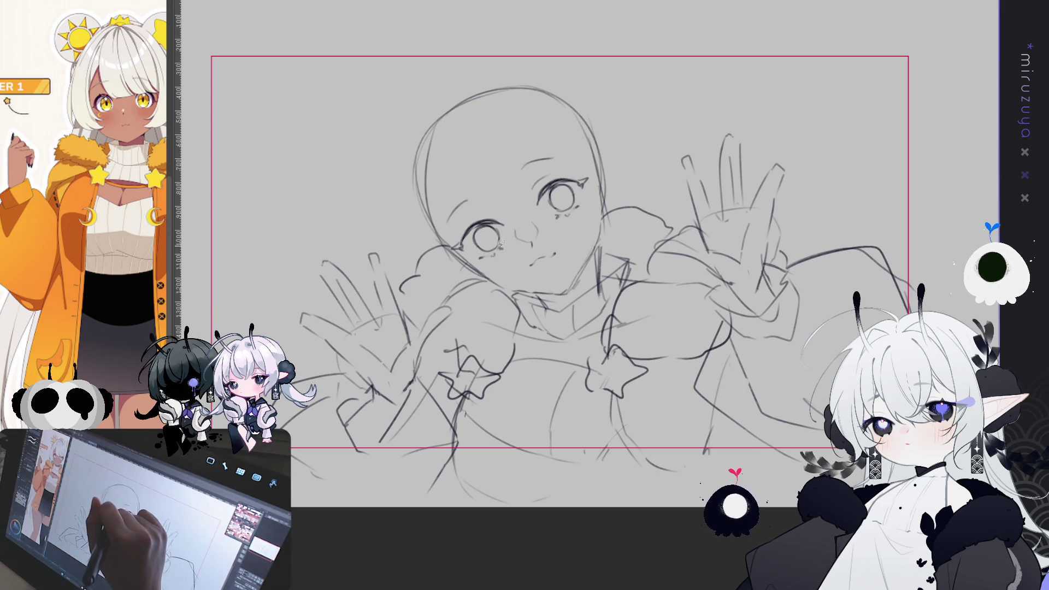
{"action": "left_click_drag", "start_coordinate": [492, 249], "coordinate": [493, 235]}
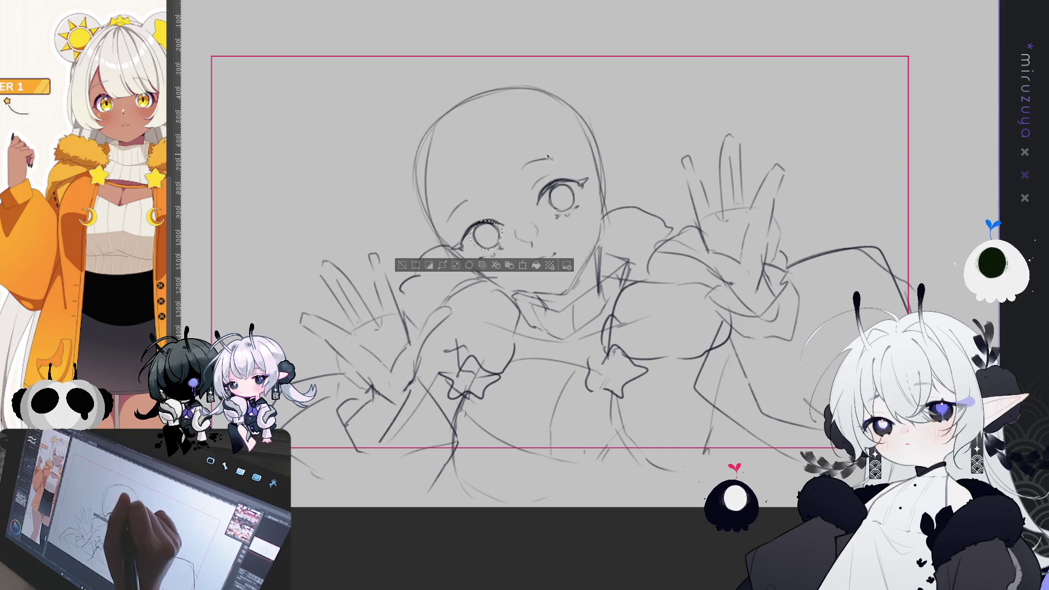
Deselect, lasso the right eye, then mirror the canvas view horizontally to check the face.
{"action": "key", "text": "ctrl+d"}
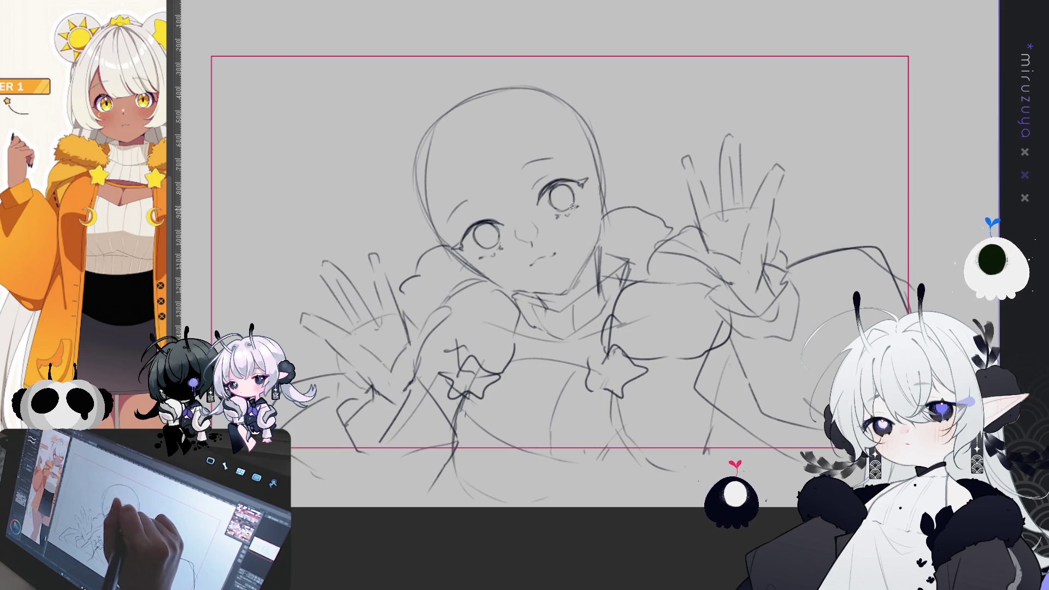
{"action": "left_click_drag", "start_coordinate": [579, 192], "coordinate": [571, 195]}
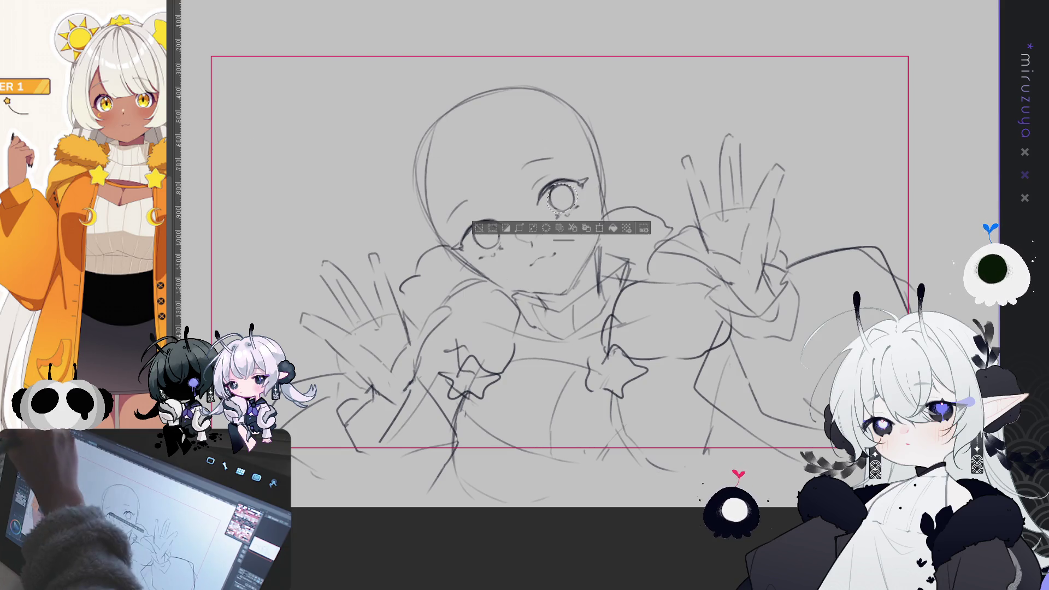
{"action": "key", "text": "ctrl+d"}
{"action": "key", "text": "h"}
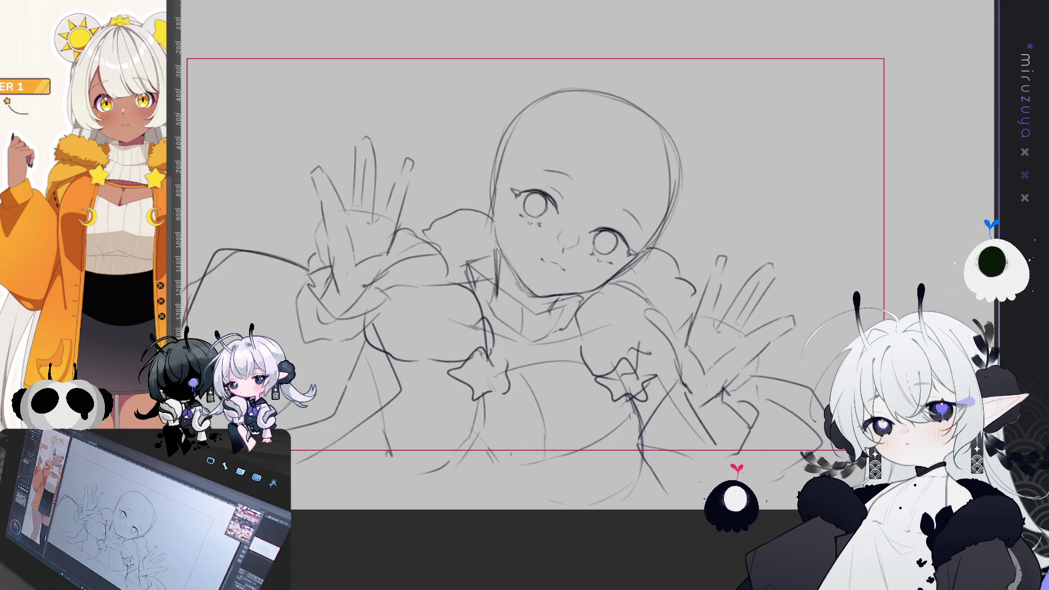
Add a short stroke at one eye's outer corner and make the left eye's upper lid bolder.
{"action": "mouse_move", "coordinate": [802, 211]}
{"action": "left_mouse_down"}
{"action": "mouse_move", "coordinate": [838, 211]}
{"action": "mouse_move", "coordinate": [784, 206]}
{"action": "left_mouse_up"}
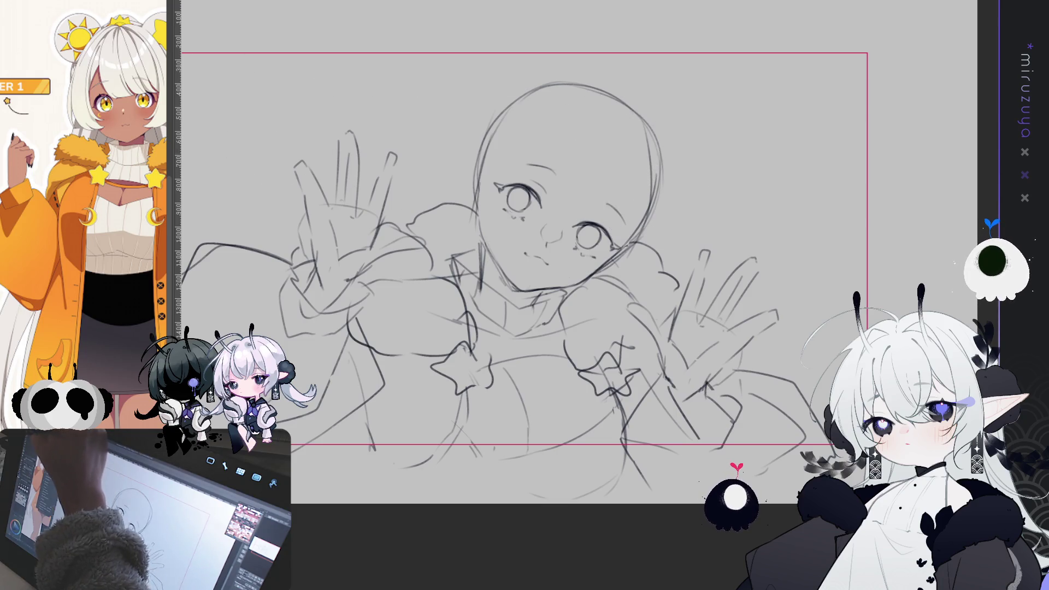
{"action": "key", "text": "ctrl+0"}
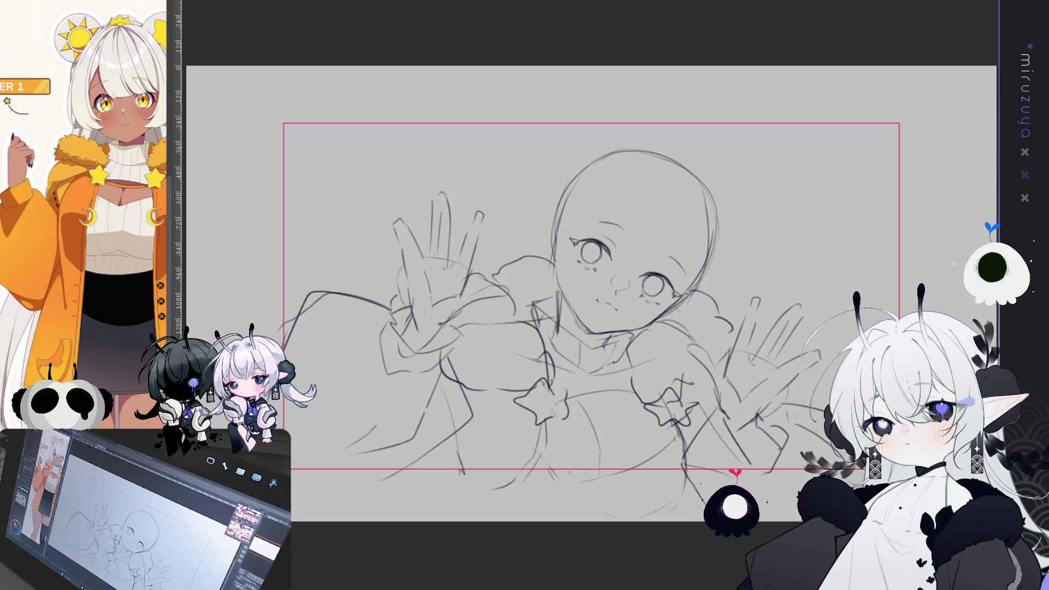
{"action": "scroll", "coordinate": [590, 295], "scroll_direction": "up", "scroll_amount": 1}
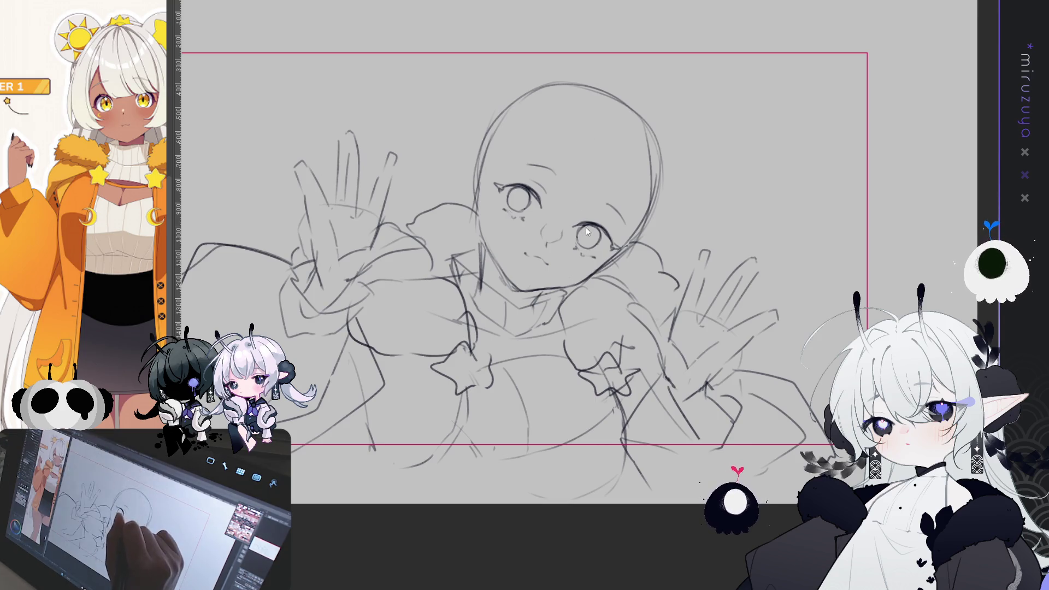
{"action": "left_click_drag", "start_coordinate": [604, 232], "coordinate": [619, 249]}
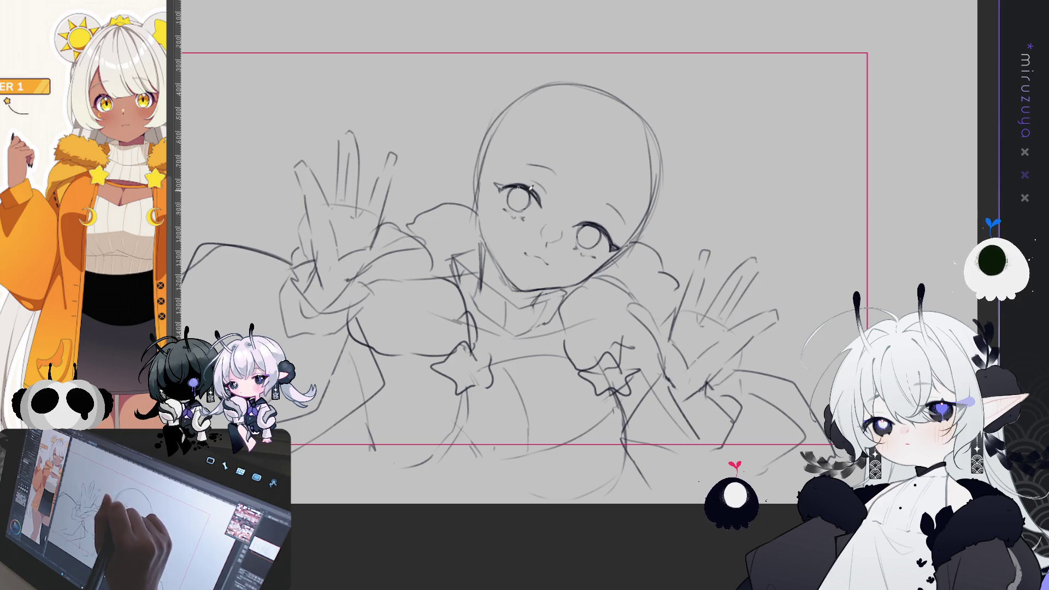
{"action": "left_click_drag", "start_coordinate": [519, 180], "coordinate": [499, 186]}
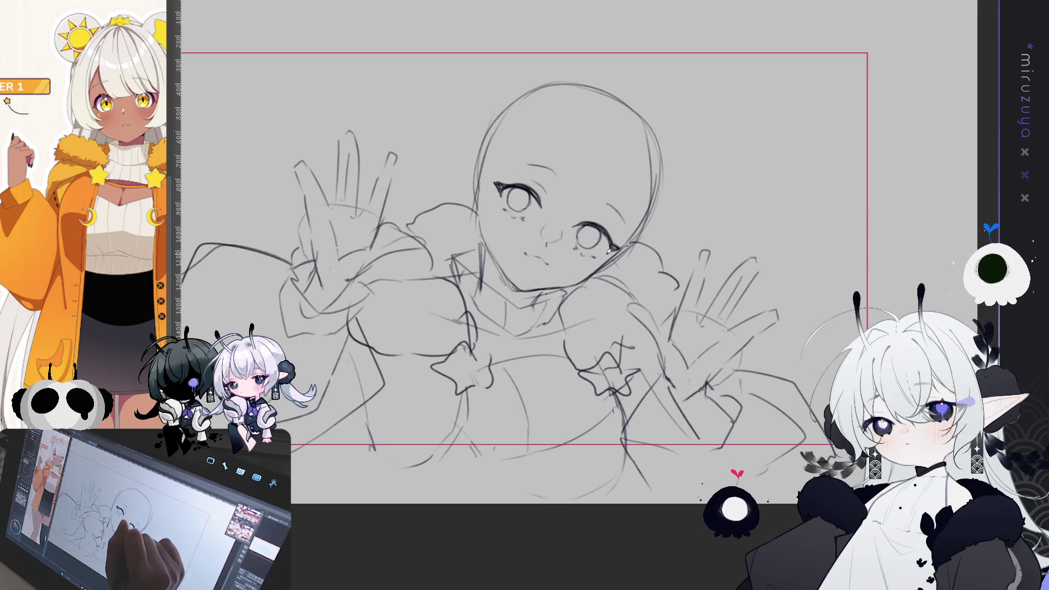
{"action": "left_click_drag", "start_coordinate": [731, 347], "coordinate": [681, 354]}
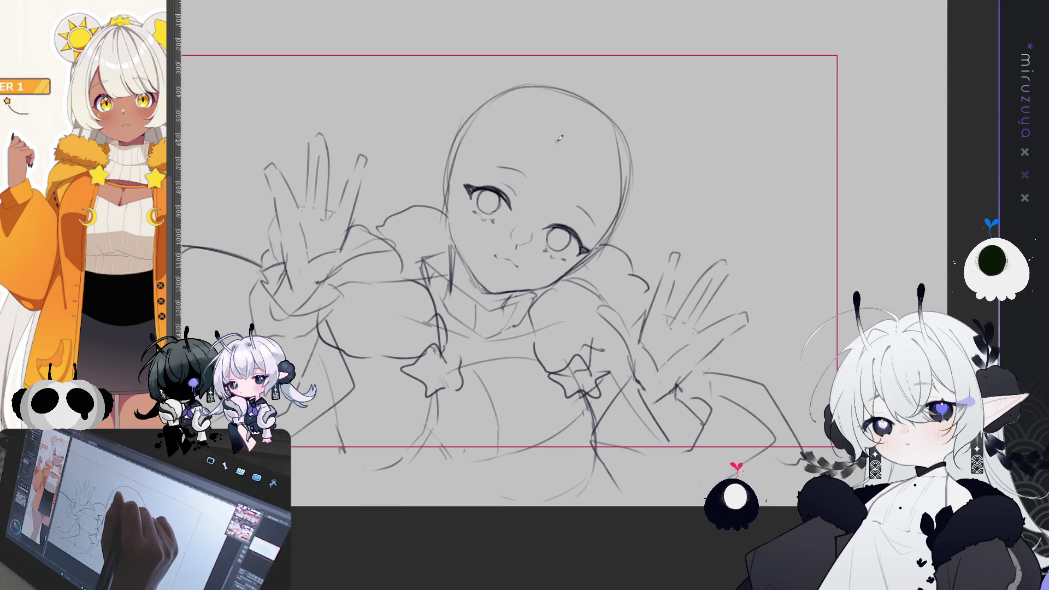
Draw long curved hair strands down the head, reaching the right eye.
{"action": "left_click_drag", "start_coordinate": [558, 129], "coordinate": [539, 216]}
{"action": "key", "text": "ctrl+z"}
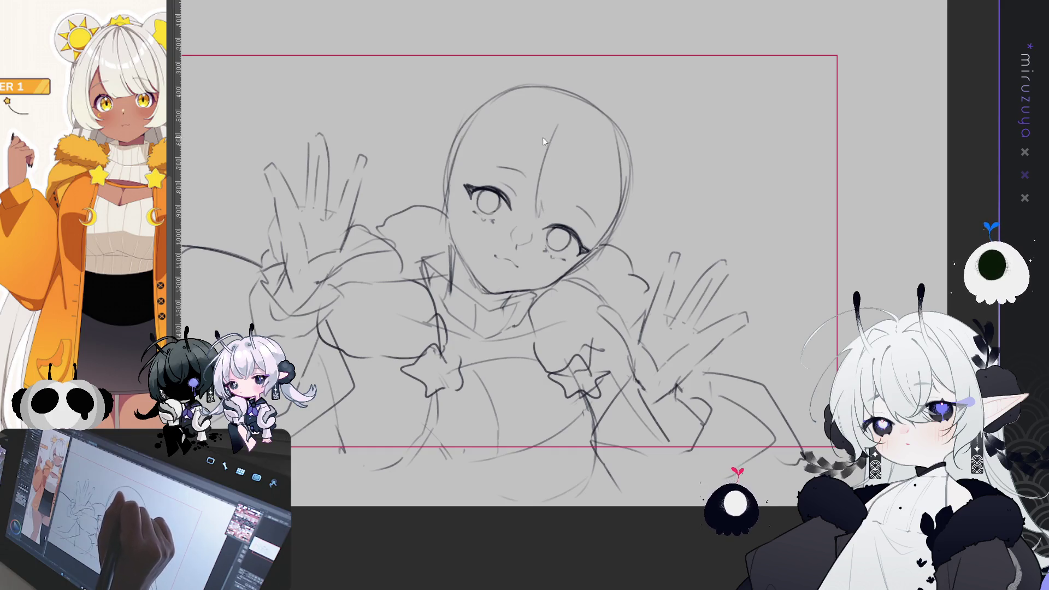
{"action": "key", "text": "ctrl+z"}
{"action": "mouse_move", "coordinate": [572, 117]}
{"action": "left_mouse_down"}
{"action": "mouse_move", "coordinate": [533, 159]}
{"action": "mouse_move", "coordinate": [523, 224]}
{"action": "left_mouse_up"}
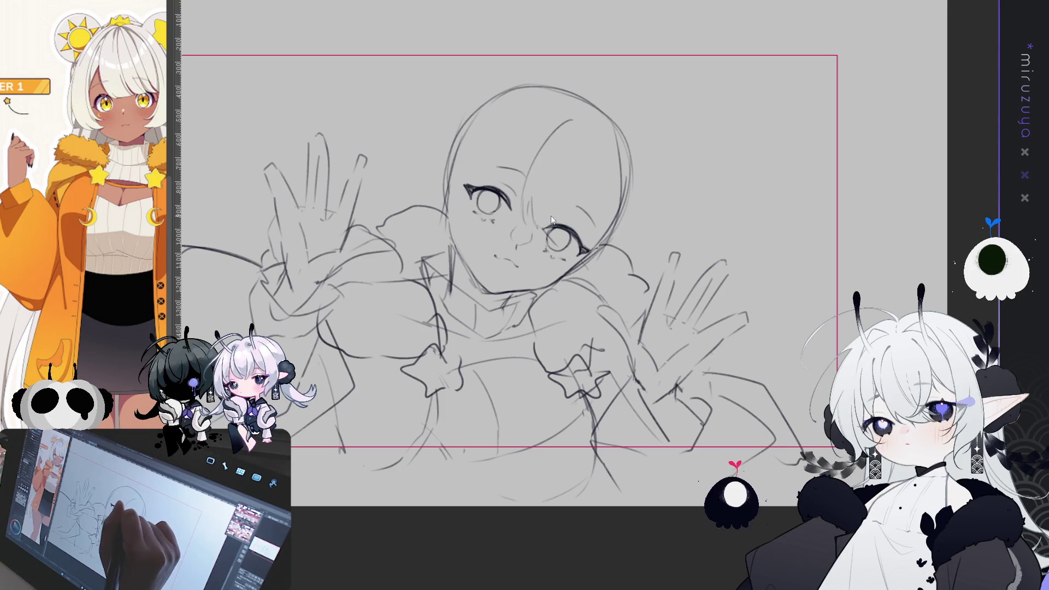
{"action": "left_click_drag", "start_coordinate": [580, 121], "coordinate": [561, 232]}
Add thin strands down the head's right side and darken the jaw line from chin to cheek.
{"action": "mouse_move", "coordinate": [557, 139]}
{"action": "left_mouse_down"}
{"action": "mouse_move", "coordinate": [550, 205]}
{"action": "mouse_move", "coordinate": [572, 229]}
{"action": "left_mouse_up"}
{"action": "left_click_drag", "start_coordinate": [600, 141], "coordinate": [592, 224]}
{"action": "key", "text": "ctrl+z"}
{"action": "left_click_drag", "start_coordinate": [588, 137], "coordinate": [591, 232]}
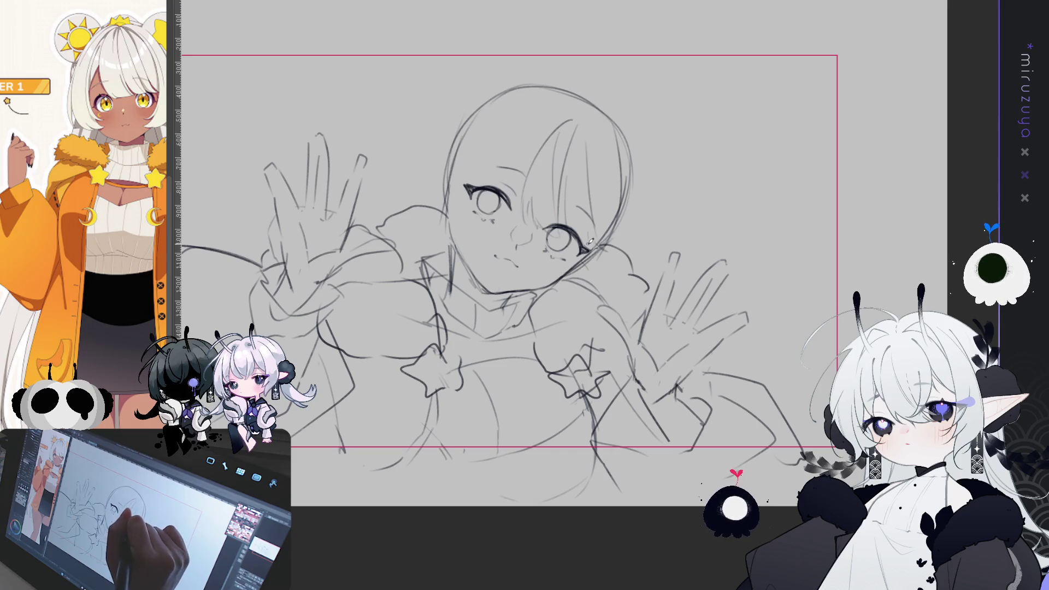
{"action": "left_click_drag", "start_coordinate": [589, 172], "coordinate": [601, 236]}
{"action": "left_click_drag", "start_coordinate": [681, 147], "coordinate": [705, 149]}
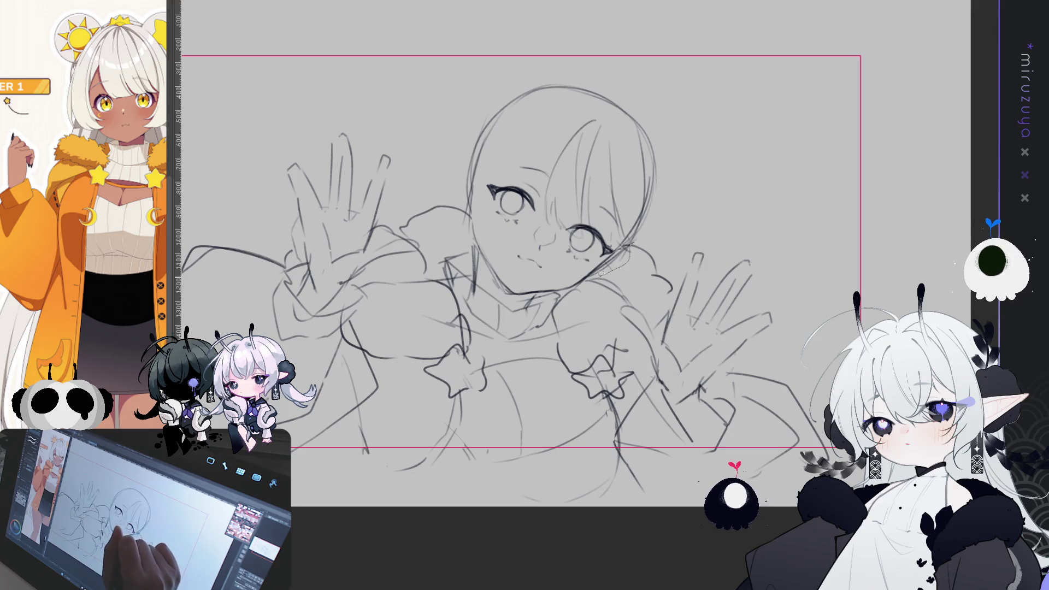
{"action": "mouse_move", "coordinate": [536, 290]}
{"action": "left_mouse_down"}
{"action": "mouse_move", "coordinate": [502, 292]}
{"action": "mouse_move", "coordinate": [476, 242]}
{"action": "mouse_move", "coordinate": [649, 109]}
{"action": "mouse_move", "coordinate": [470, 234]}
{"action": "left_mouse_up"}
Tilt the head slightly counter-clockwise and shift it a little left and up.
{"action": "key", "text": "ctrl+t"}
{"action": "left_click_drag", "start_coordinate": [533, 24], "coordinate": [520, 28]}
{"action": "left_click_drag", "start_coordinate": [592, 136], "coordinate": [592, 127]}
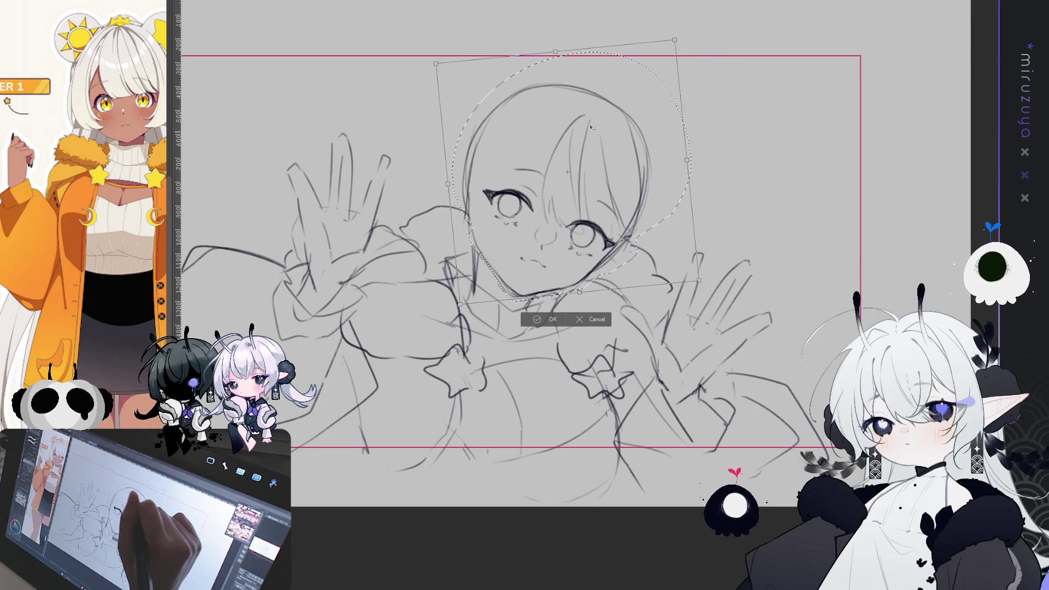
{"action": "key", "text": "Return"}
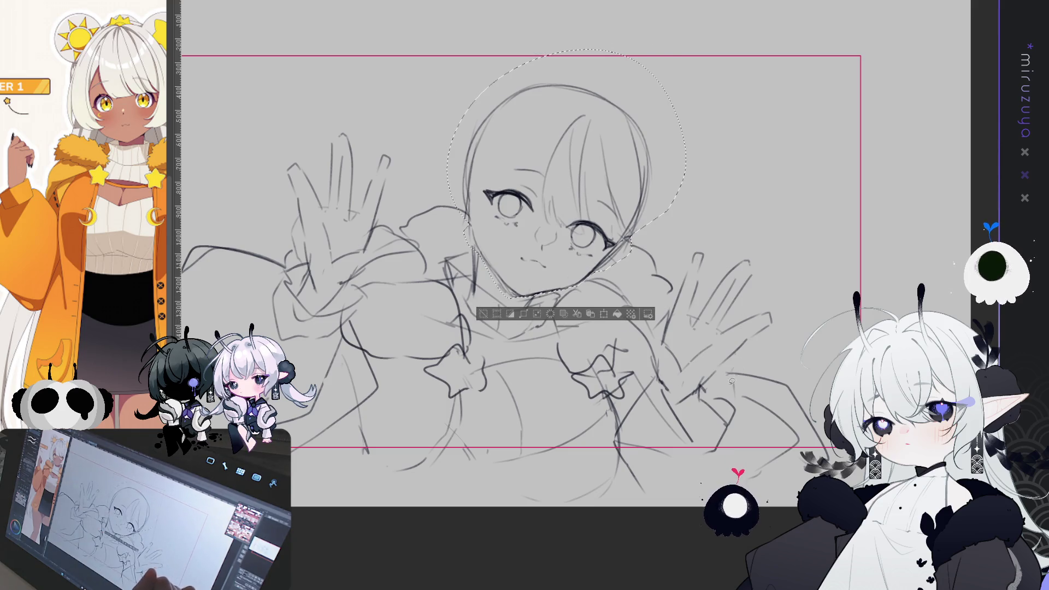
{"action": "left_click", "coordinate": [483, 314]}
Add two short pencil strokes along the left edge of the face.
{"action": "scroll", "coordinate": [536, 257], "scroll_direction": "up", "scroll_amount": 1}
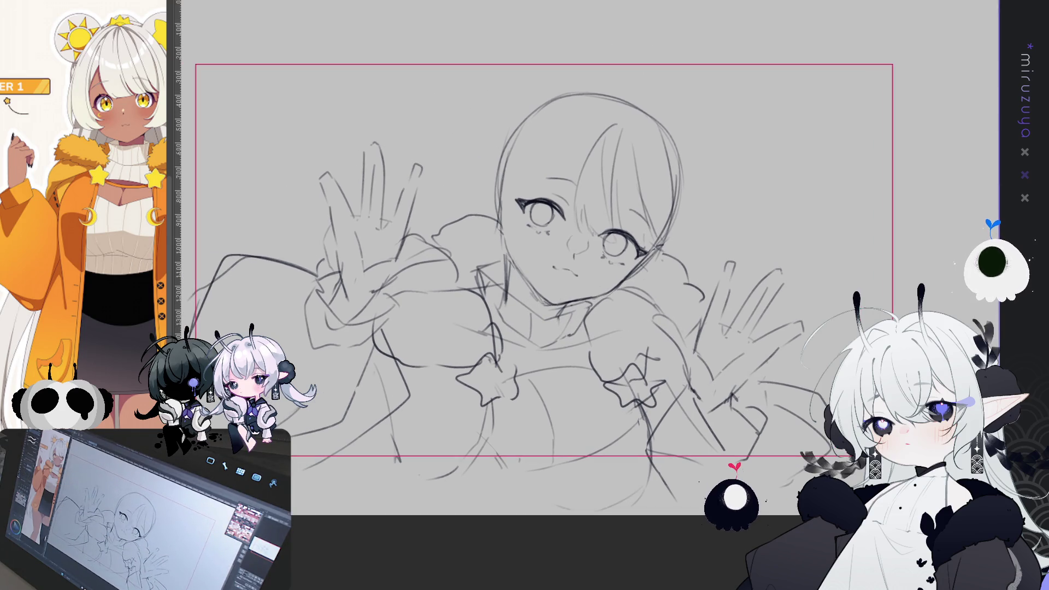
{"action": "left_click_drag", "start_coordinate": [503, 253], "coordinate": [507, 276]}
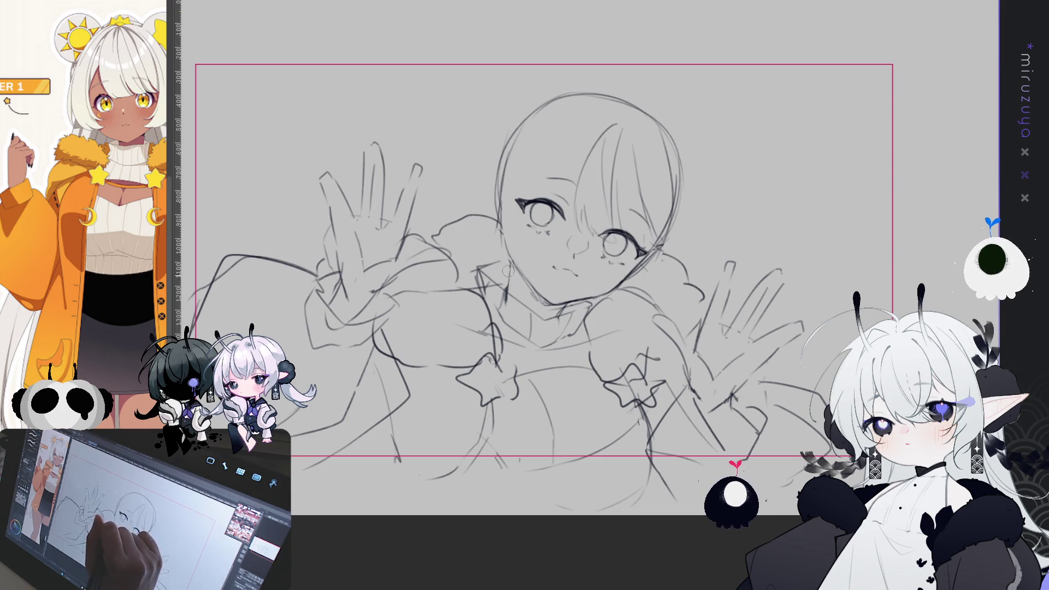
{"action": "left_click_drag", "start_coordinate": [513, 254], "coordinate": [510, 284]}
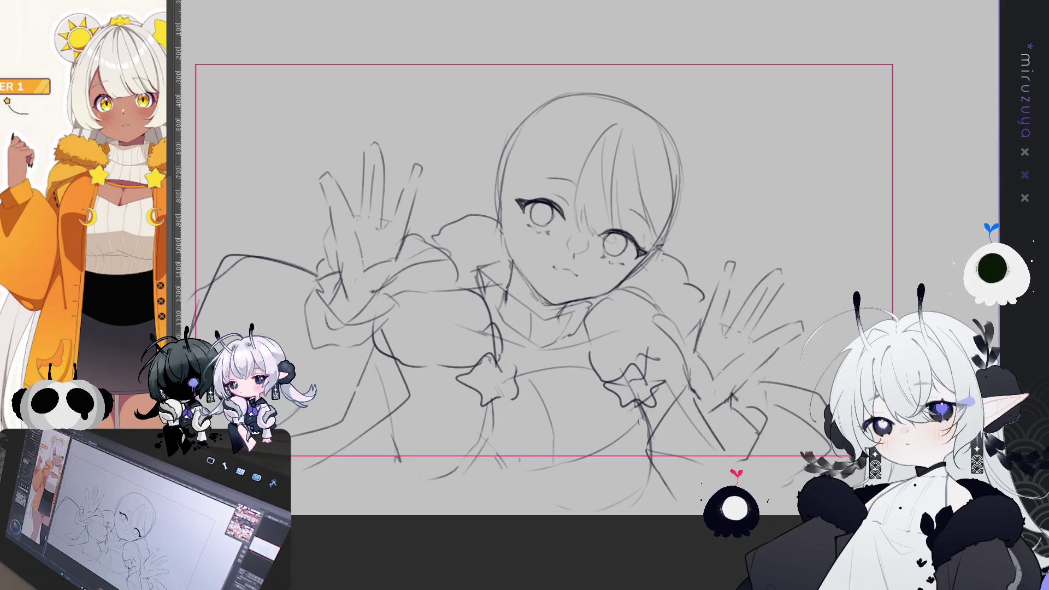
{"action": "left_click_drag", "start_coordinate": [547, 273], "coordinate": [586, 278]}
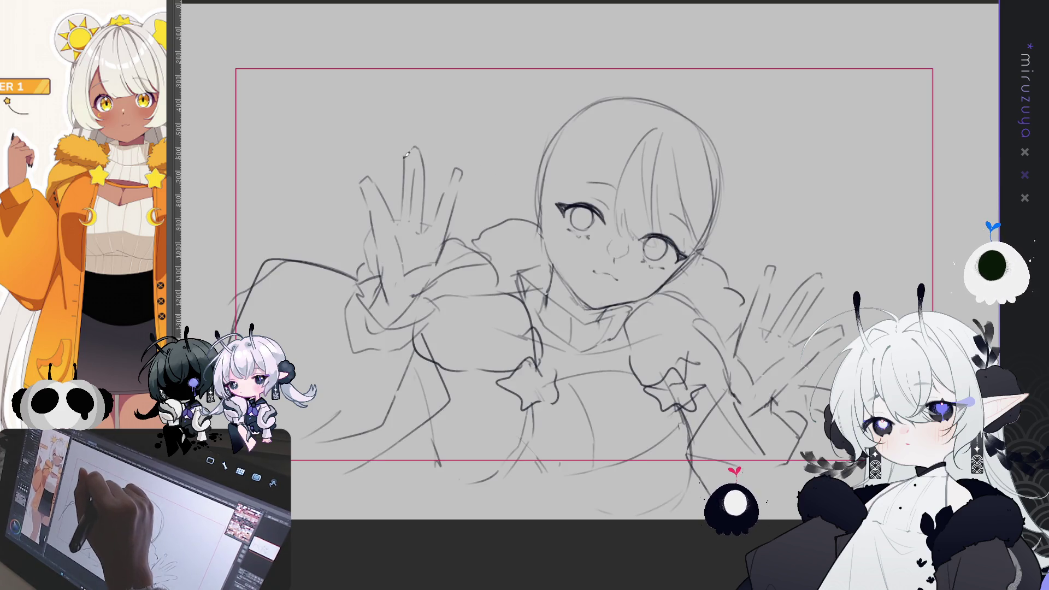
Darken the fingertips on the left hand and the raised right hand as small nail tips.
{"action": "left_click_drag", "start_coordinate": [405, 154], "coordinate": [415, 143]}
{"action": "left_click_drag", "start_coordinate": [456, 172], "coordinate": [458, 167]}
{"action": "left_click_drag", "start_coordinate": [361, 182], "coordinate": [365, 177]}
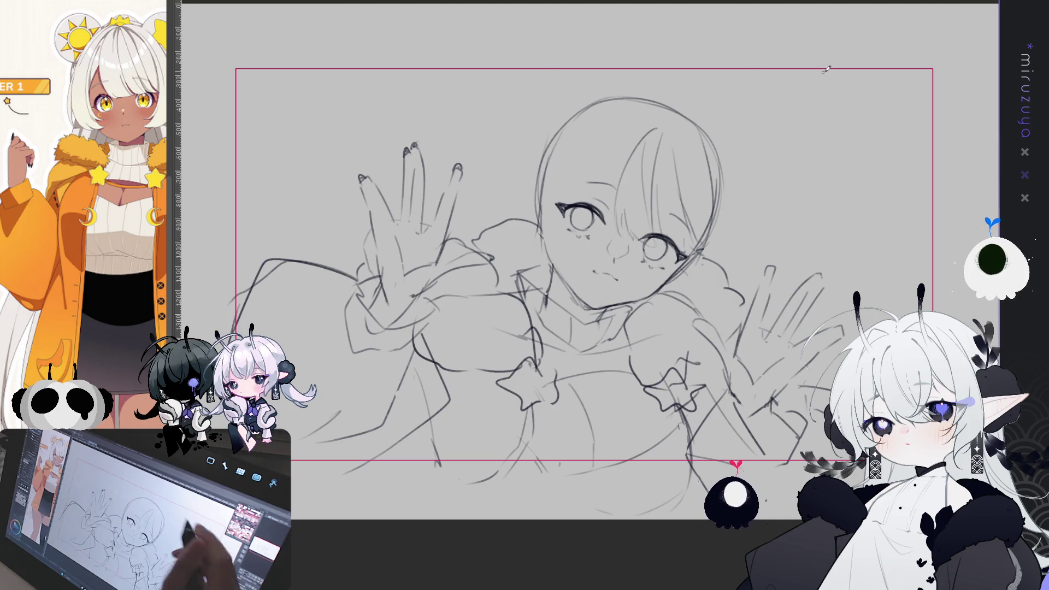
{"action": "left_click_drag", "start_coordinate": [770, 268], "coordinate": [824, 272]}
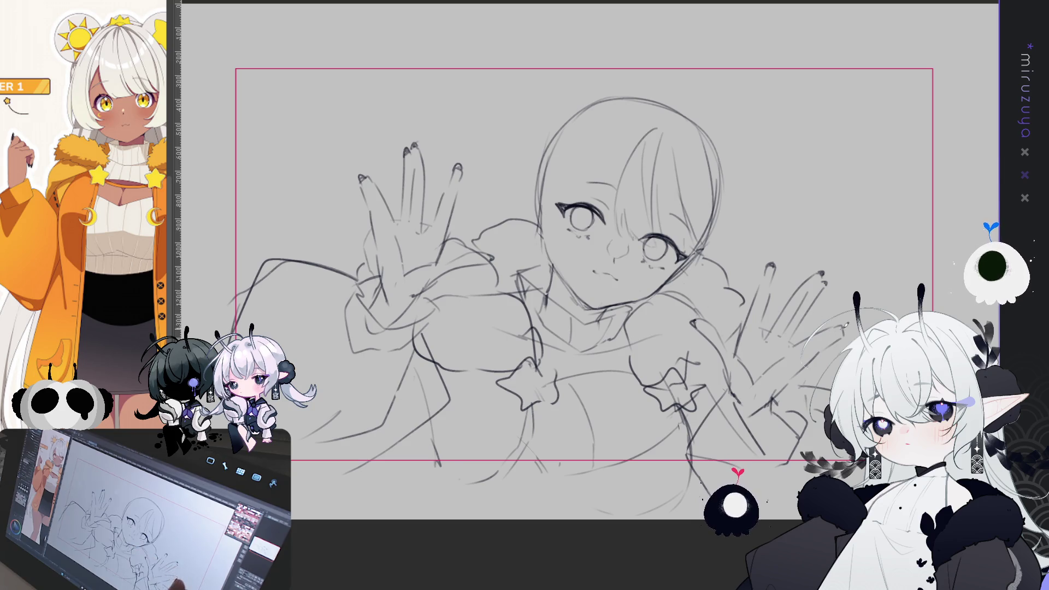
{"action": "left_click_drag", "start_coordinate": [808, 424], "coordinate": [765, 426]}
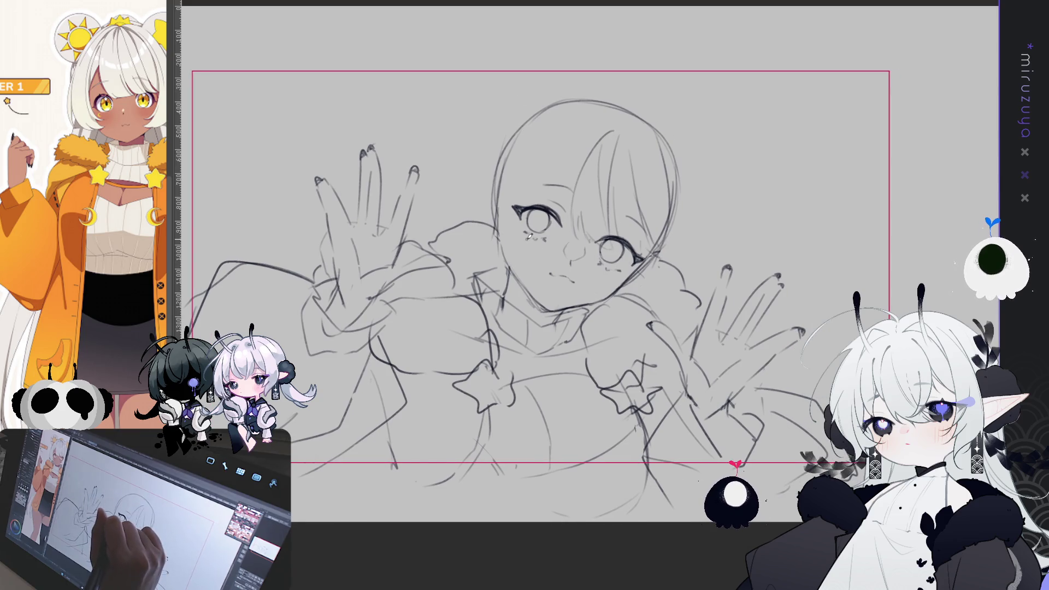
Redraw the crescent under the left eye, then sketch the bangs, the left face contour and the head top.
{"action": "left_click_drag", "start_coordinate": [528, 240], "coordinate": [526, 247]}
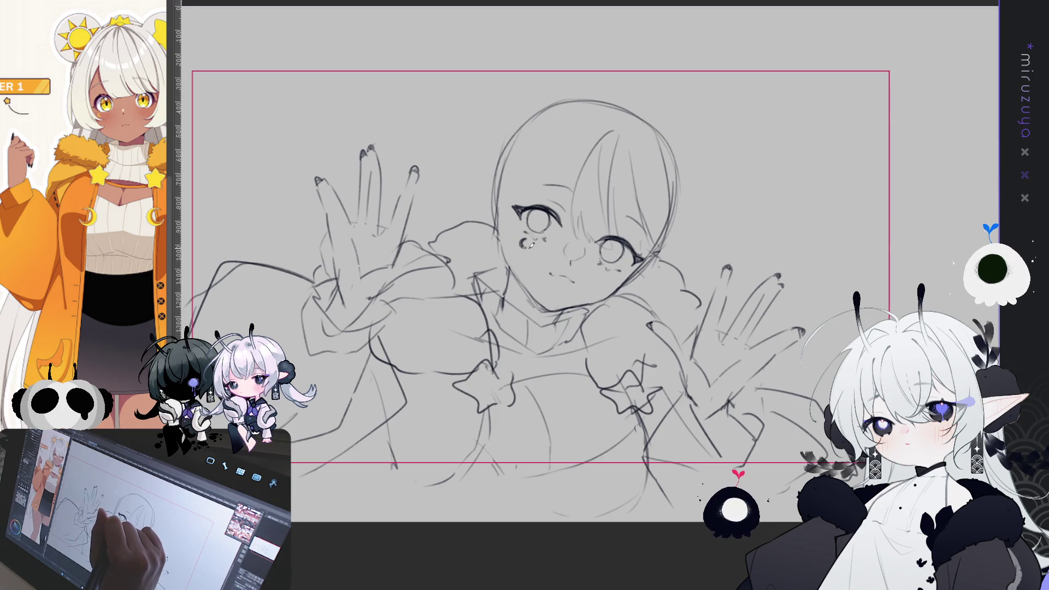
{"action": "mouse_move", "coordinate": [552, 75]}
{"action": "left_mouse_down"}
{"action": "mouse_move", "coordinate": [542, 84]}
{"action": "mouse_move", "coordinate": [582, 90]}
{"action": "left_mouse_up"}
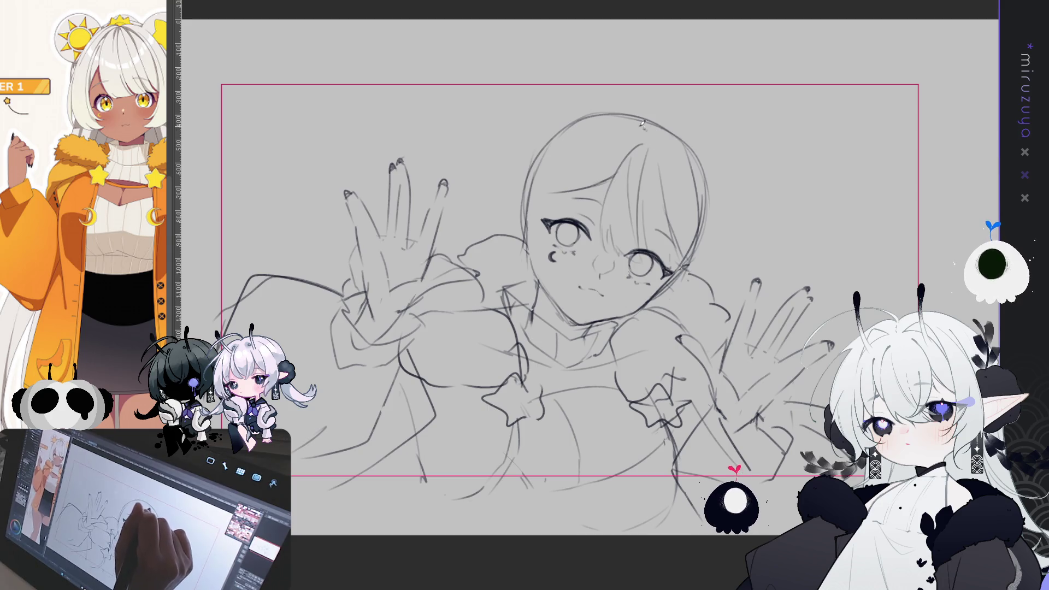
{"action": "left_click_drag", "start_coordinate": [584, 155], "coordinate": [581, 241]}
{"action": "mouse_move", "coordinate": [617, 127]}
{"action": "left_mouse_down"}
{"action": "mouse_move", "coordinate": [569, 216]}
{"action": "mouse_move", "coordinate": [560, 279]}
{"action": "left_mouse_up"}
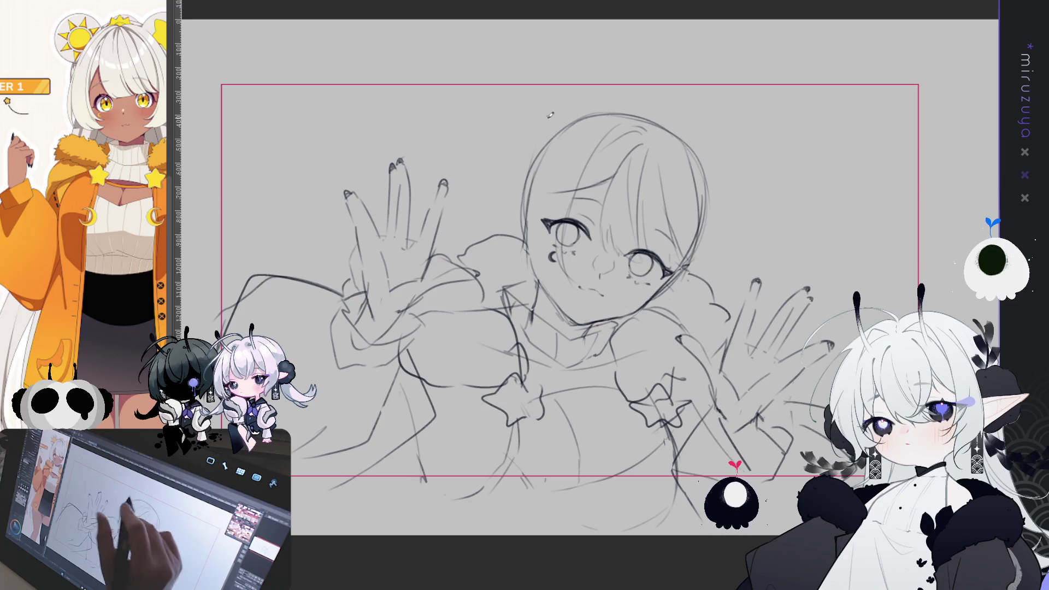
{"action": "left_click_drag", "start_coordinate": [581, 159], "coordinate": [568, 183]}
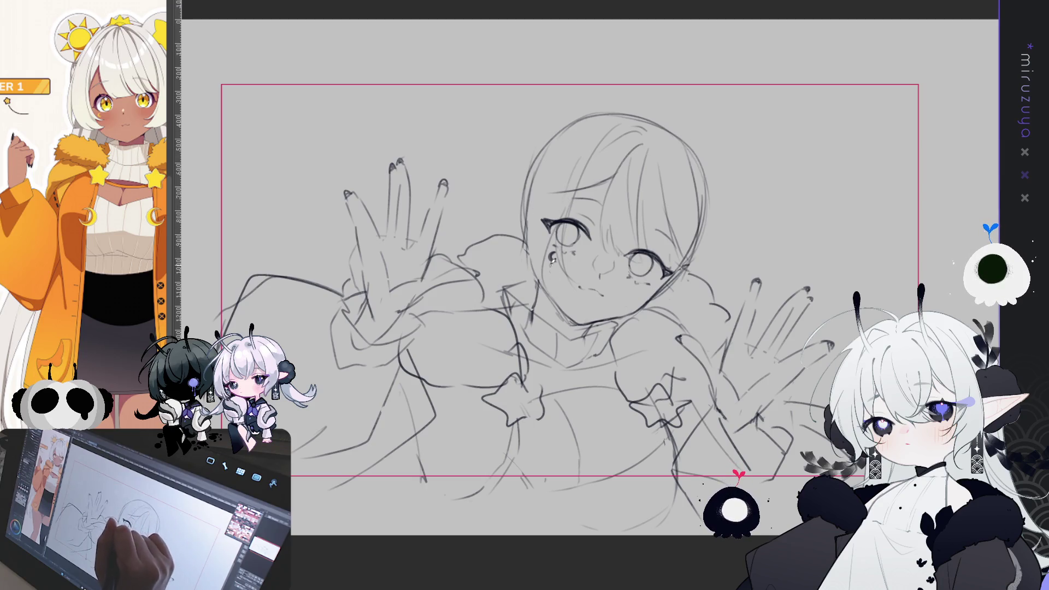
{"action": "left_click_drag", "start_coordinate": [547, 227], "coordinate": [558, 276]}
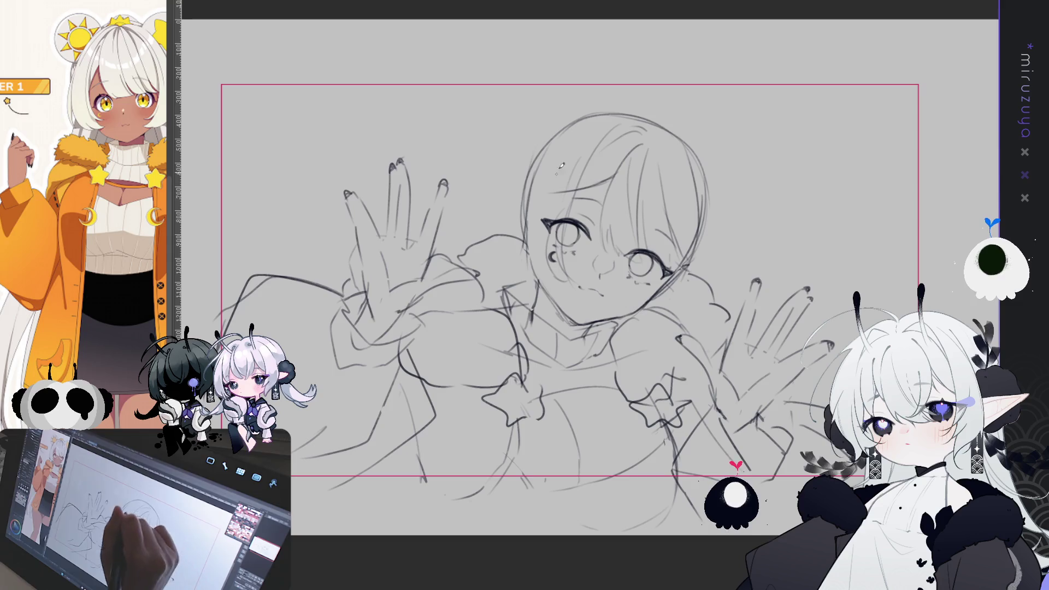
{"action": "left_click_drag", "start_coordinate": [653, 117], "coordinate": [581, 114]}
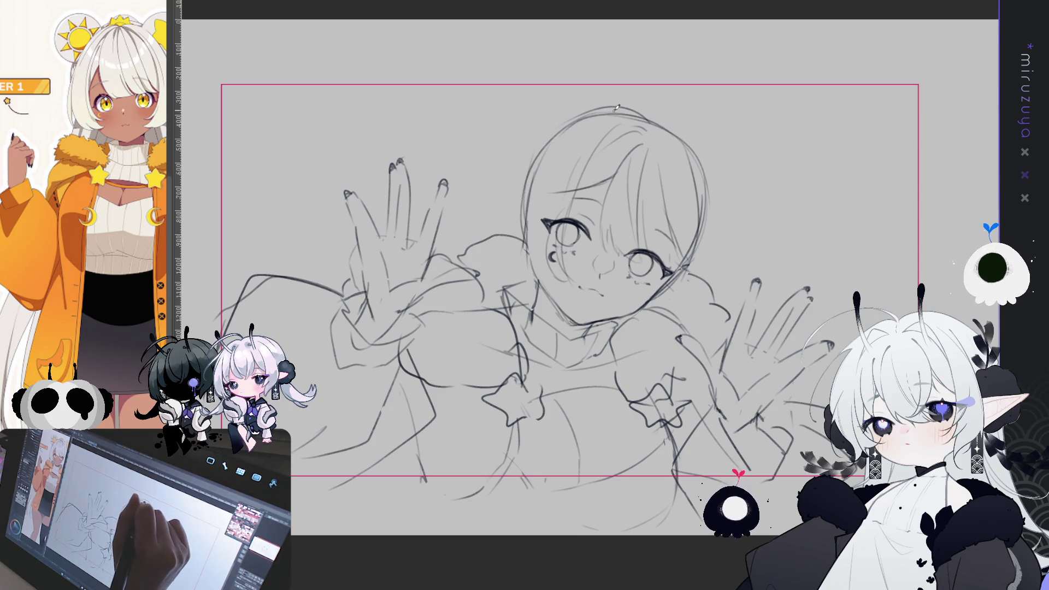
Redraw the curve along the left side of the head and add short strokes on the left face.
{"action": "left_click_drag", "start_coordinate": [609, 105], "coordinate": [506, 264]}
{"action": "key", "text": "ctrl+z"}
{"action": "left_click_drag", "start_coordinate": [601, 112], "coordinate": [501, 265]}
{"action": "mouse_move", "coordinate": [516, 219]}
{"action": "left_mouse_down"}
{"action": "mouse_move", "coordinate": [502, 255]}
{"action": "mouse_move", "coordinate": [517, 266]}
{"action": "left_mouse_up"}
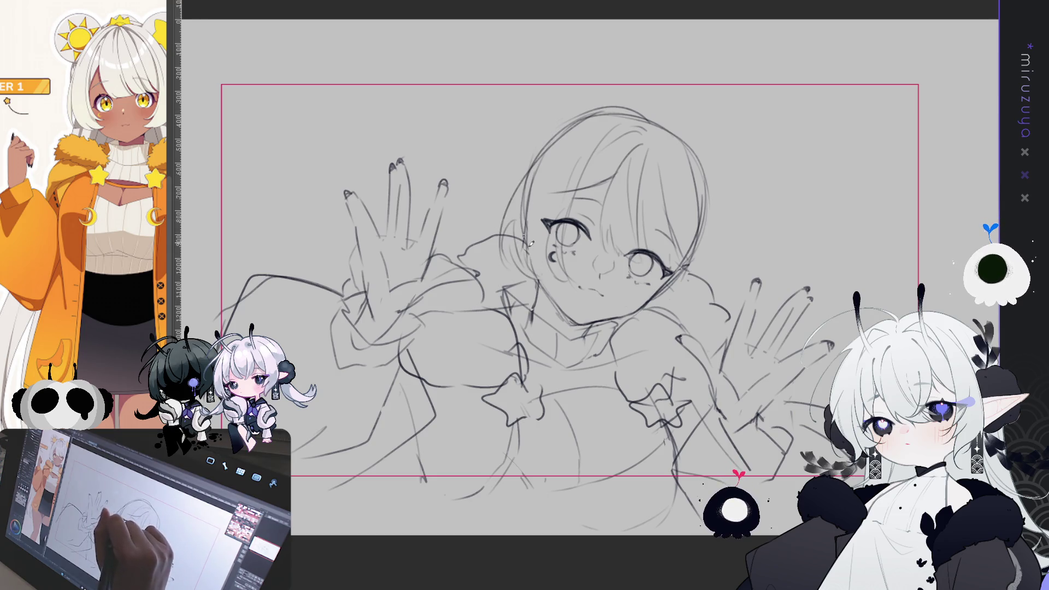
Refine the right cheek and jaw, add right-side hair strands and under-eye marks, and sketch a crown tuft.
{"action": "left_click_drag", "start_coordinate": [757, 308], "coordinate": [721, 305]}
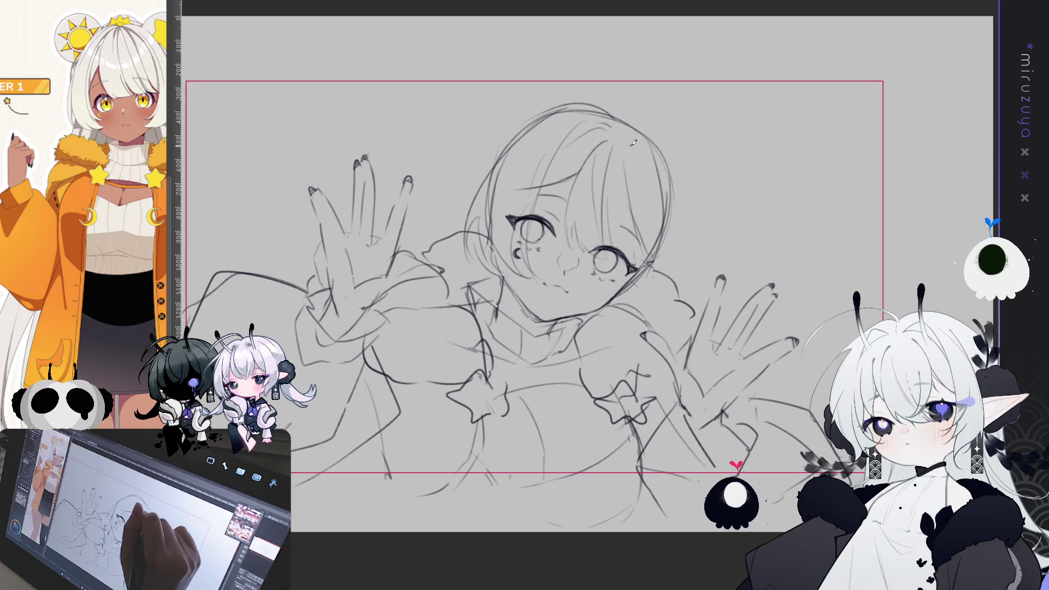
{"action": "mouse_move", "coordinate": [634, 140]}
{"action": "left_mouse_down"}
{"action": "mouse_move", "coordinate": [642, 266]}
{"action": "mouse_move", "coordinate": [647, 235]}
{"action": "mouse_move", "coordinate": [619, 297]}
{"action": "left_mouse_up"}
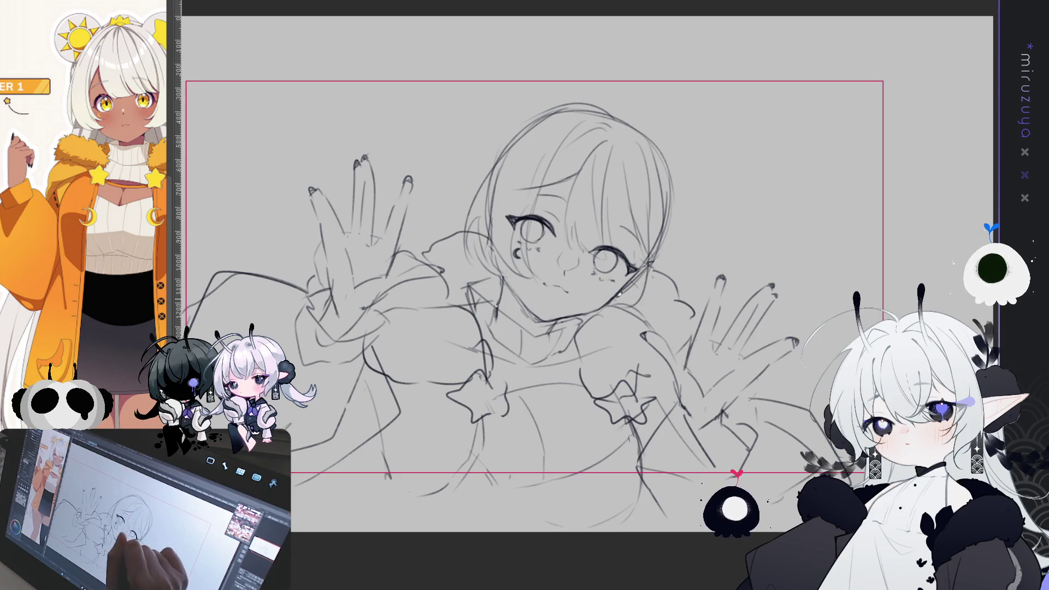
{"action": "left_click_drag", "start_coordinate": [648, 257], "coordinate": [640, 307]}
{"action": "mouse_move", "coordinate": [650, 276]}
{"action": "left_mouse_down"}
{"action": "mouse_move", "coordinate": [608, 302]}
{"action": "mouse_move", "coordinate": [628, 301]}
{"action": "left_mouse_up"}
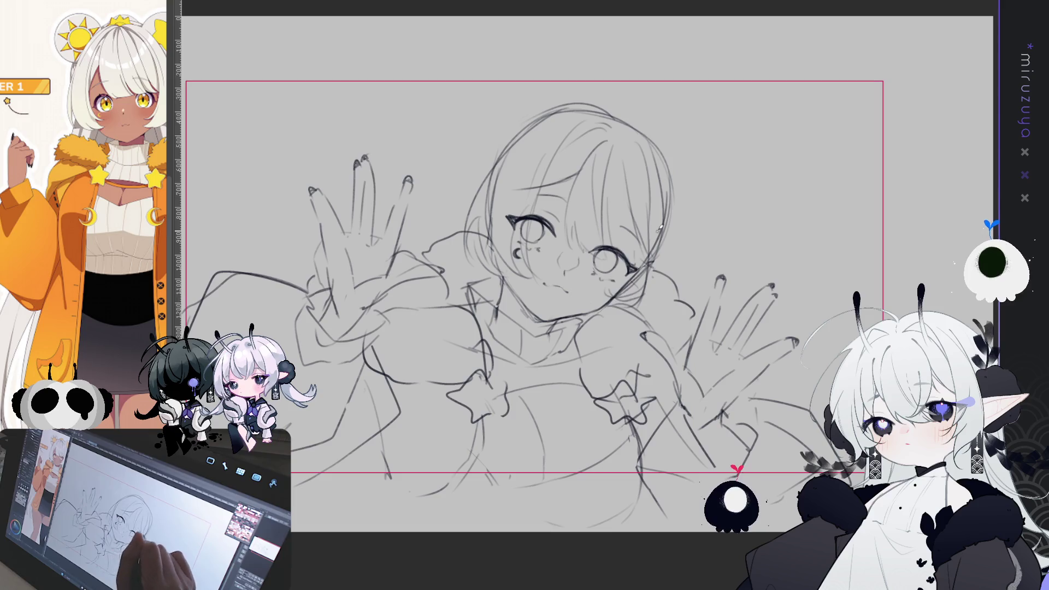
{"action": "mouse_move", "coordinate": [656, 149]}
{"action": "left_mouse_down"}
{"action": "mouse_move", "coordinate": [681, 210]}
{"action": "mouse_move", "coordinate": [689, 298]}
{"action": "left_mouse_up"}
{"action": "mouse_move", "coordinate": [683, 236]}
{"action": "left_mouse_down"}
{"action": "mouse_move", "coordinate": [695, 272]}
{"action": "mouse_move", "coordinate": [653, 298]}
{"action": "mouse_move", "coordinate": [675, 293]}
{"action": "mouse_move", "coordinate": [661, 309]}
{"action": "mouse_move", "coordinate": [669, 325]}
{"action": "left_mouse_up"}
{"action": "left_click_drag", "start_coordinate": [659, 285], "coordinate": [616, 302]}
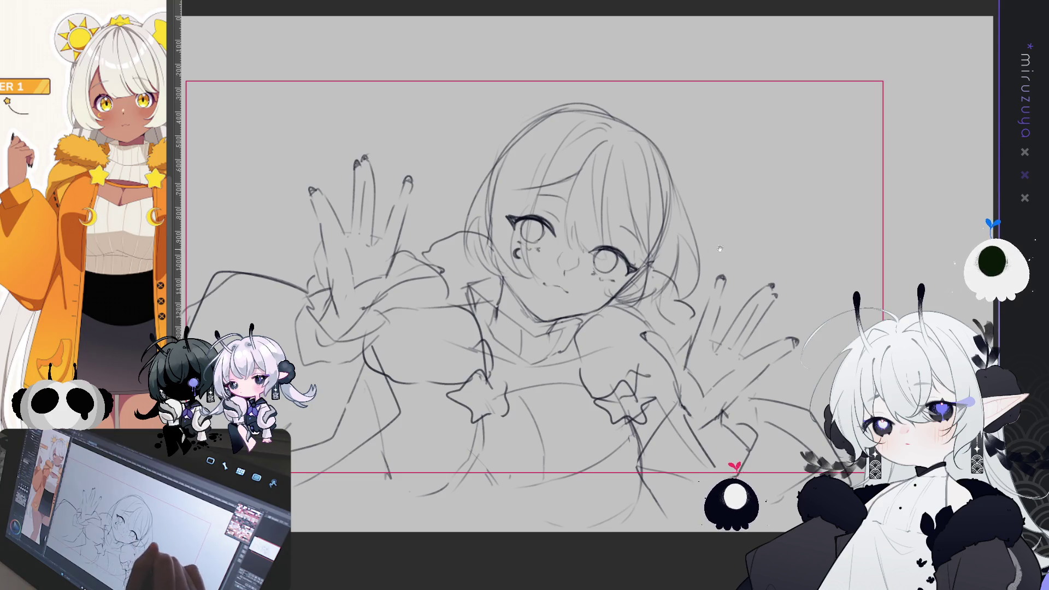
{"action": "left_click_drag", "start_coordinate": [648, 186], "coordinate": [680, 203]}
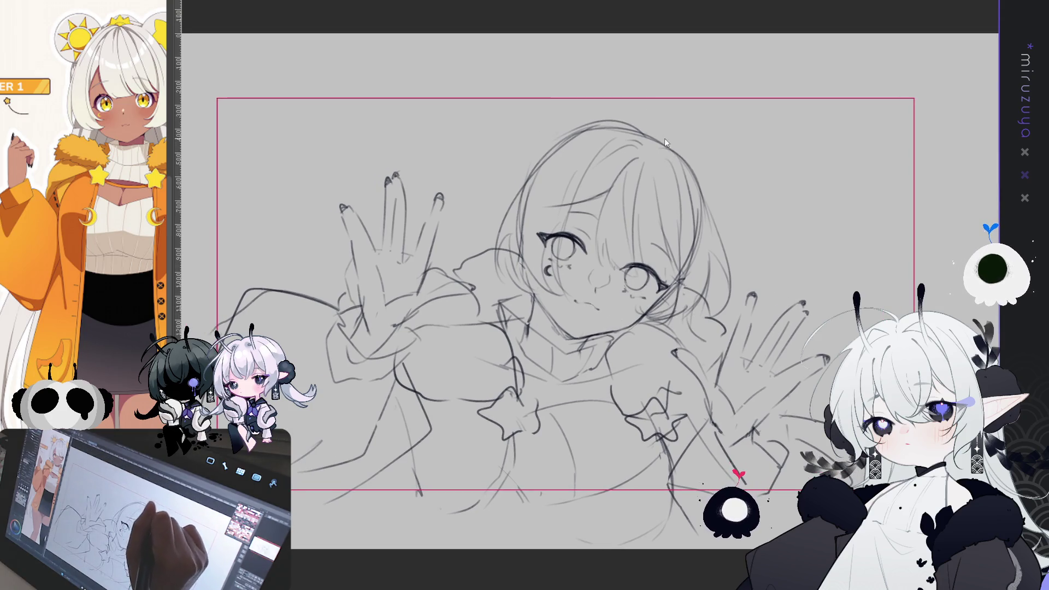
{"action": "mouse_move", "coordinate": [674, 147]}
{"action": "left_mouse_down"}
{"action": "mouse_move", "coordinate": [686, 130]}
{"action": "mouse_move", "coordinate": [628, 109]}
{"action": "mouse_move", "coordinate": [659, 121]}
{"action": "mouse_move", "coordinate": [595, 82]}
{"action": "mouse_move", "coordinate": [500, 145]}
{"action": "mouse_move", "coordinate": [529, 178]}
{"action": "mouse_move", "coordinate": [606, 105]}
{"action": "left_mouse_up"}
Sketch the right bun circle beside the crown, redrawing it until it closes.
{"action": "left_click_drag", "start_coordinate": [683, 137], "coordinate": [750, 127]}
{"action": "key", "text": "ctrl+z"}
{"action": "mouse_move", "coordinate": [680, 127]}
{"action": "left_mouse_down"}
{"action": "mouse_move", "coordinate": [764, 178]}
{"action": "mouse_move", "coordinate": [718, 212]}
{"action": "mouse_move", "coordinate": [703, 113]}
{"action": "mouse_move", "coordinate": [765, 202]}
{"action": "mouse_move", "coordinate": [724, 221]}
{"action": "left_mouse_up"}
{"action": "key", "text": "ctrl+z"}
{"action": "key", "text": "ctrl+z"}
{"action": "mouse_move", "coordinate": [676, 127]}
{"action": "left_mouse_down"}
{"action": "mouse_move", "coordinate": [768, 174]}
{"action": "mouse_move", "coordinate": [732, 225]}
{"action": "mouse_move", "coordinate": [706, 225]}
{"action": "mouse_move", "coordinate": [708, 116]}
{"action": "left_mouse_up"}
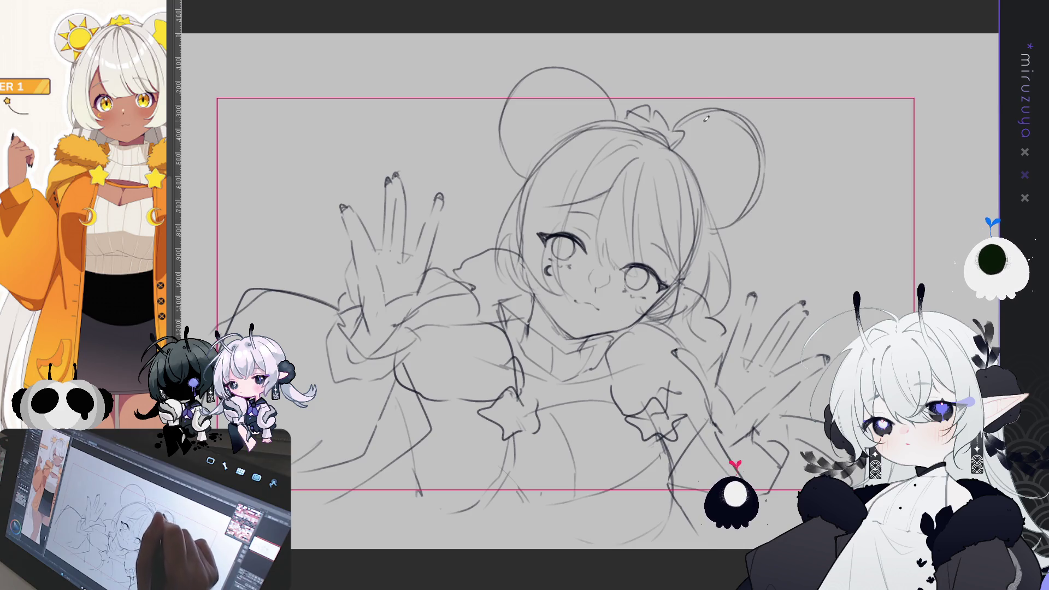
Round the crown into a bun and draw long flowing hair strands sweeping to the left.
{"action": "left_click_drag", "start_coordinate": [626, 136], "coordinate": [687, 150]}
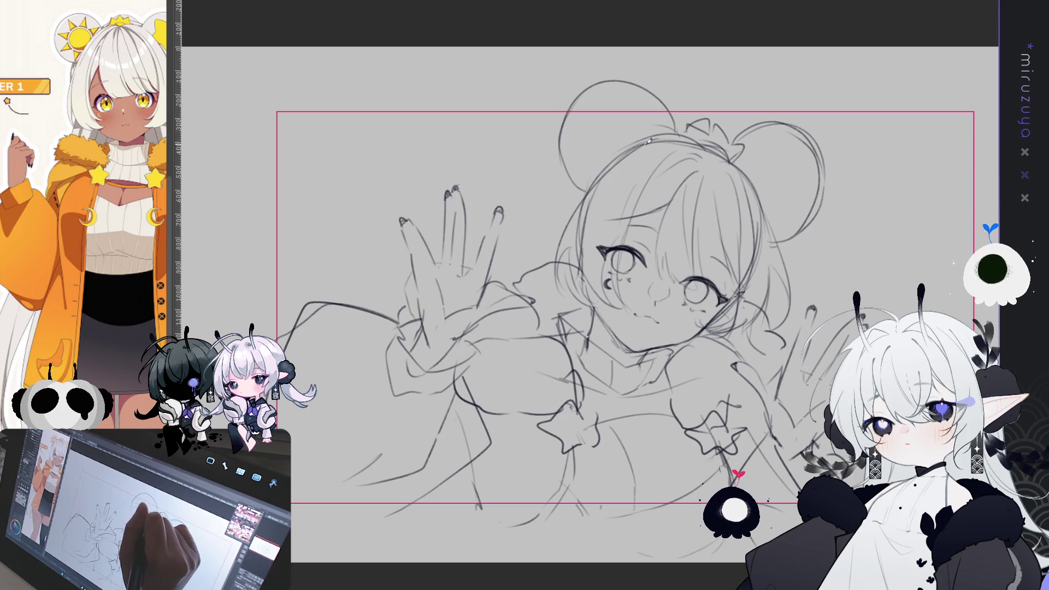
{"action": "left_click_drag", "start_coordinate": [574, 180], "coordinate": [568, 235]}
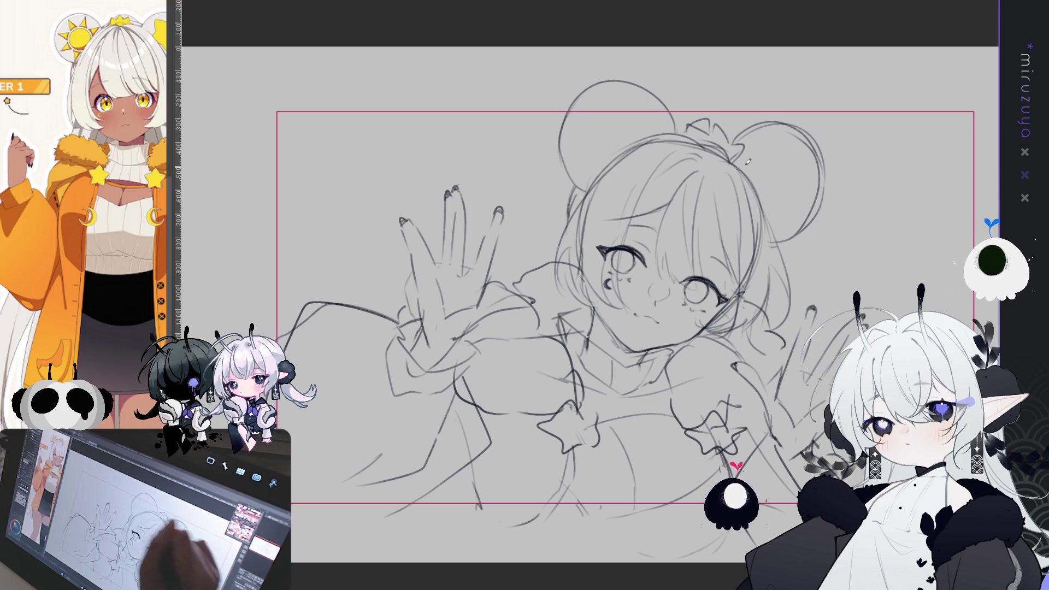
{"action": "left_click_drag", "start_coordinate": [734, 130], "coordinate": [672, 118]}
{"action": "mouse_move", "coordinate": [560, 131]}
{"action": "left_mouse_down"}
{"action": "mouse_move", "coordinate": [276, 209]}
{"action": "mouse_move", "coordinate": [350, 256]}
{"action": "left_mouse_up"}
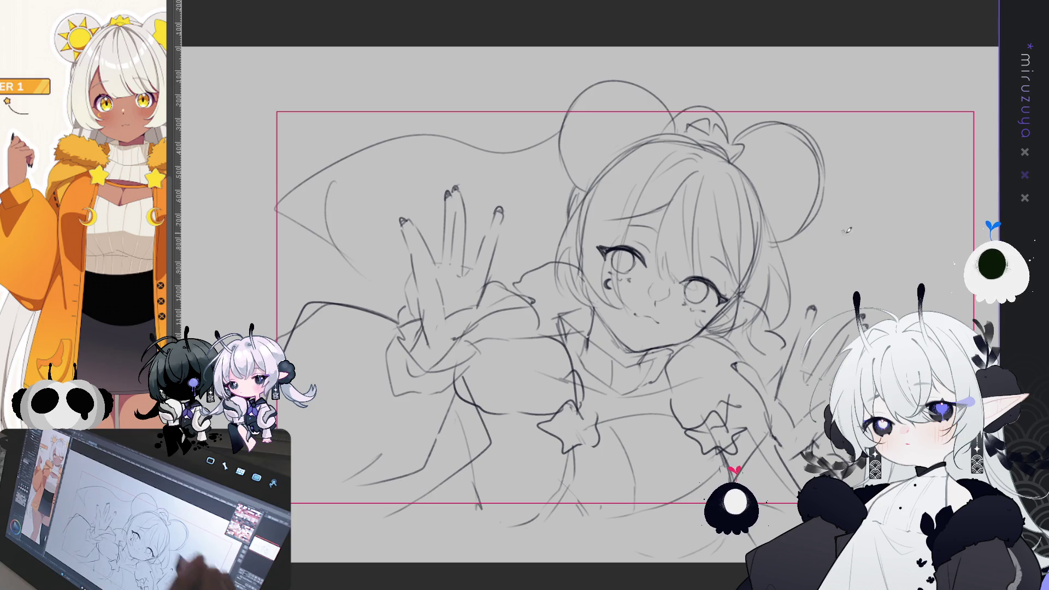
{"action": "key", "text": "ctrl+z"}
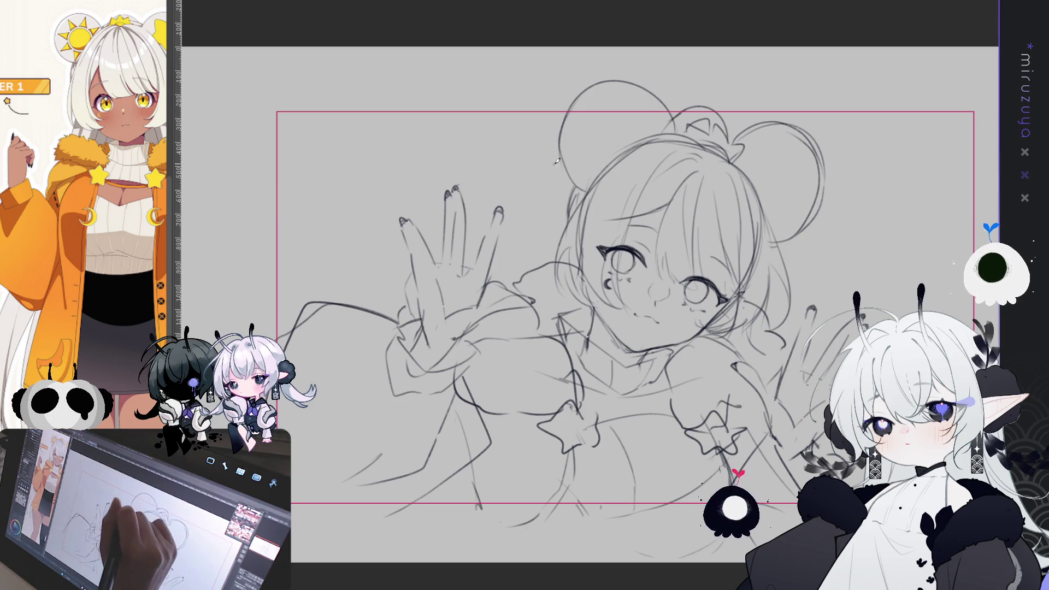
{"action": "mouse_move", "coordinate": [562, 156]}
{"action": "left_mouse_down"}
{"action": "mouse_move", "coordinate": [520, 180]}
{"action": "mouse_move", "coordinate": [271, 217]}
{"action": "mouse_move", "coordinate": [361, 292]}
{"action": "left_mouse_up"}
{"action": "left_click_drag", "start_coordinate": [320, 181], "coordinate": [322, 246]}
{"action": "left_click_drag", "start_coordinate": [372, 303], "coordinate": [389, 316]}
Discard the trial upper-right hair strokes and add a hair curve and loop at the upper left.
{"action": "left_click_drag", "start_coordinate": [856, 365], "coordinate": [833, 359]}
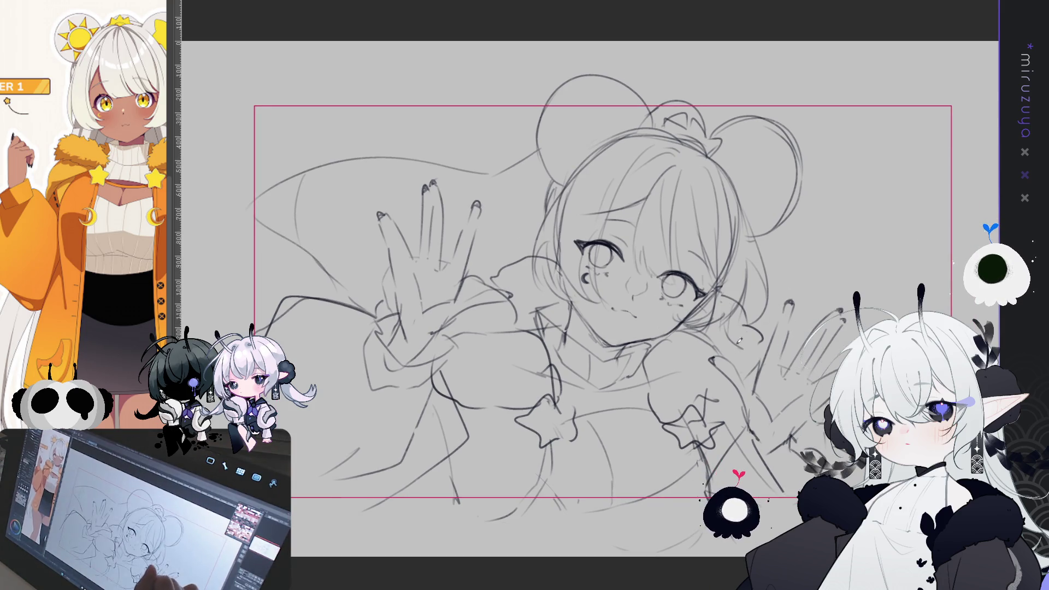
{"action": "mouse_move", "coordinate": [817, 321]}
{"action": "left_mouse_down"}
{"action": "mouse_move", "coordinate": [828, 232]}
{"action": "mouse_move", "coordinate": [944, 230]}
{"action": "left_mouse_up"}
{"action": "left_click_drag", "start_coordinate": [880, 205], "coordinate": [817, 234]}
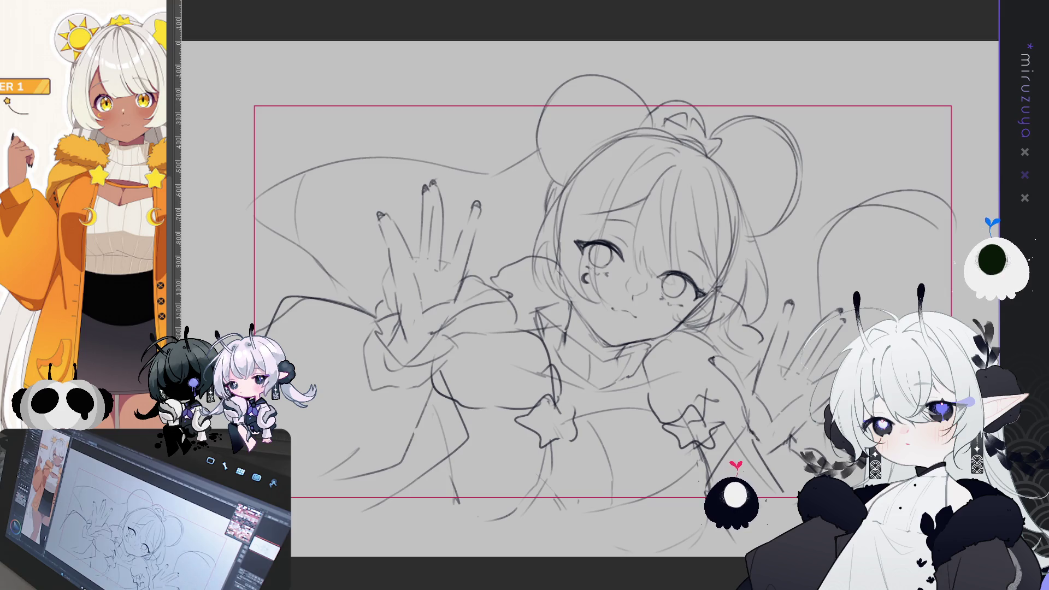
{"action": "left_click_drag", "start_coordinate": [590, 295], "coordinate": [563, 298]}
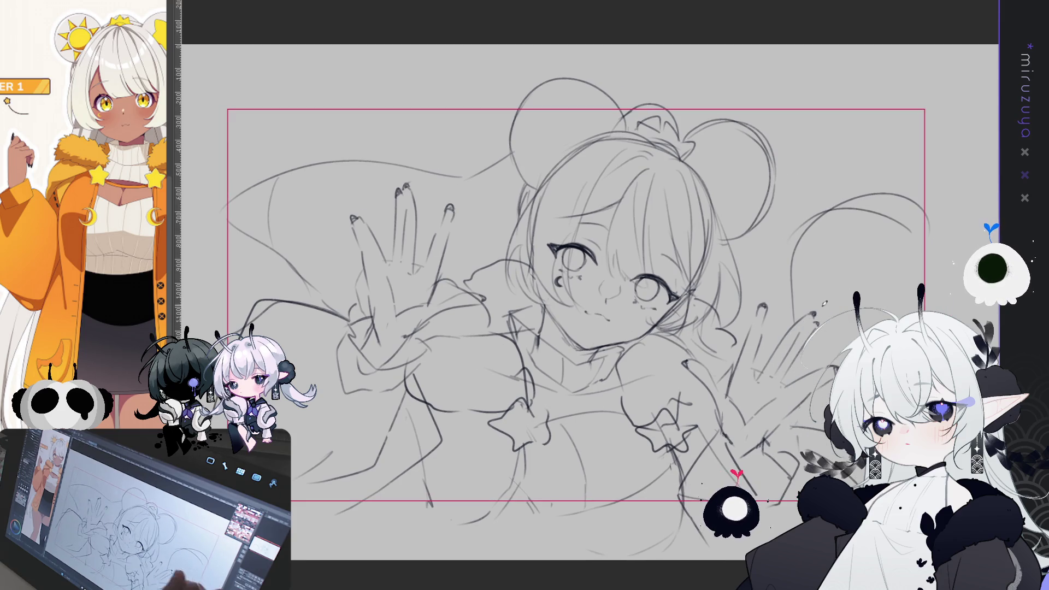
{"action": "key", "text": "ctrl+z"}
{"action": "key", "text": "ctrl+z"}
{"action": "key", "text": "ctrl+z"}
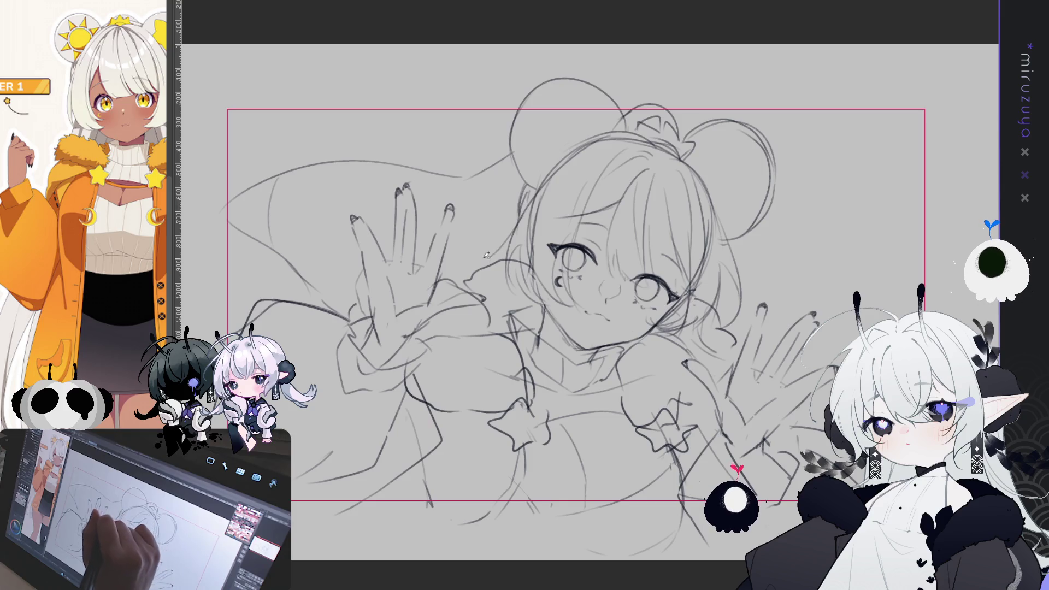
{"action": "mouse_move", "coordinate": [336, 189]}
{"action": "left_mouse_down"}
{"action": "mouse_move", "coordinate": [257, 206]}
{"action": "mouse_move", "coordinate": [309, 279]}
{"action": "left_mouse_up"}
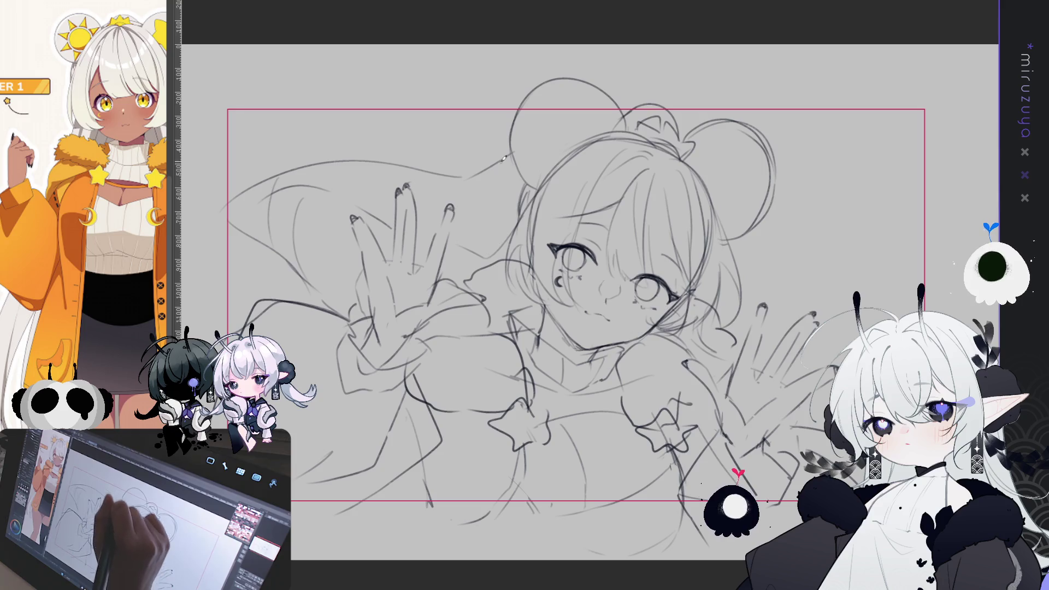
{"action": "mouse_move", "coordinate": [492, 161]}
{"action": "left_mouse_down"}
{"action": "mouse_move", "coordinate": [356, 98]}
{"action": "mouse_move", "coordinate": [399, 158]}
{"action": "left_mouse_up"}
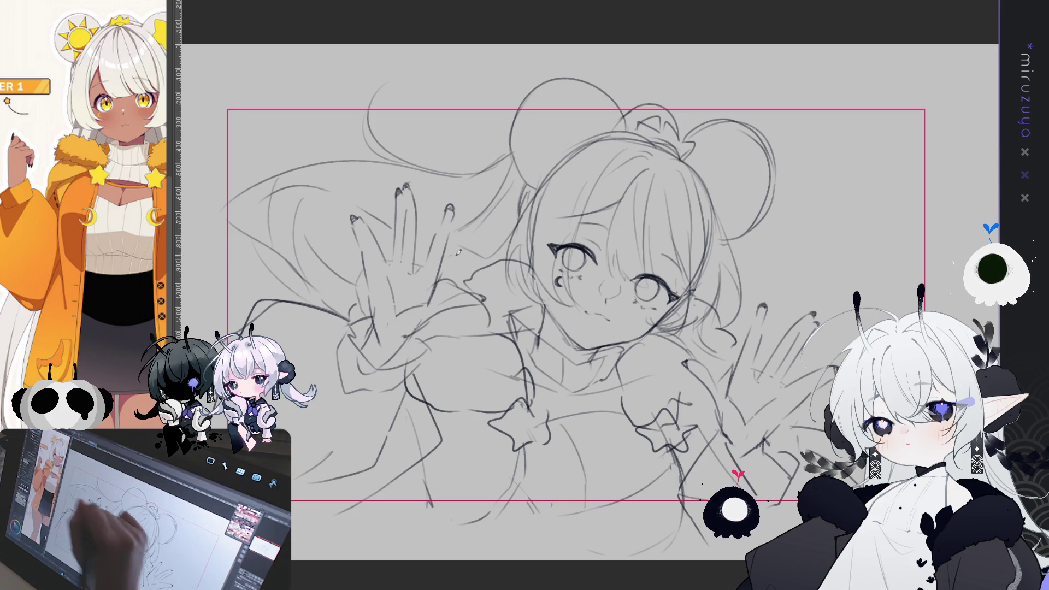
Sketch the hair arcs on the right side with curled ends.
{"action": "mouse_move", "coordinate": [839, 241]}
{"action": "left_mouse_down"}
{"action": "mouse_move", "coordinate": [921, 283]}
{"action": "mouse_move", "coordinate": [787, 276]}
{"action": "mouse_move", "coordinate": [757, 257]}
{"action": "left_mouse_up"}
{"action": "key", "text": "ctrl+z"}
{"action": "left_click_drag", "start_coordinate": [840, 250], "coordinate": [878, 231]}
{"action": "mouse_move", "coordinate": [821, 277]}
{"action": "left_mouse_down"}
{"action": "mouse_move", "coordinate": [847, 244]}
{"action": "mouse_move", "coordinate": [918, 238]}
{"action": "mouse_move", "coordinate": [923, 228]}
{"action": "left_mouse_up"}
{"action": "left_click_drag", "start_coordinate": [923, 150], "coordinate": [850, 180]}
{"action": "left_click_drag", "start_coordinate": [888, 144], "coordinate": [858, 169]}
Erase faint stray lines across the hair, then briefly hide the hair strokes to check the sketch.
{"action": "mouse_move", "coordinate": [883, 334]}
{"action": "left_mouse_down"}
{"action": "mouse_move", "coordinate": [868, 288]}
{"action": "mouse_move", "coordinate": [838, 291]}
{"action": "left_mouse_up"}
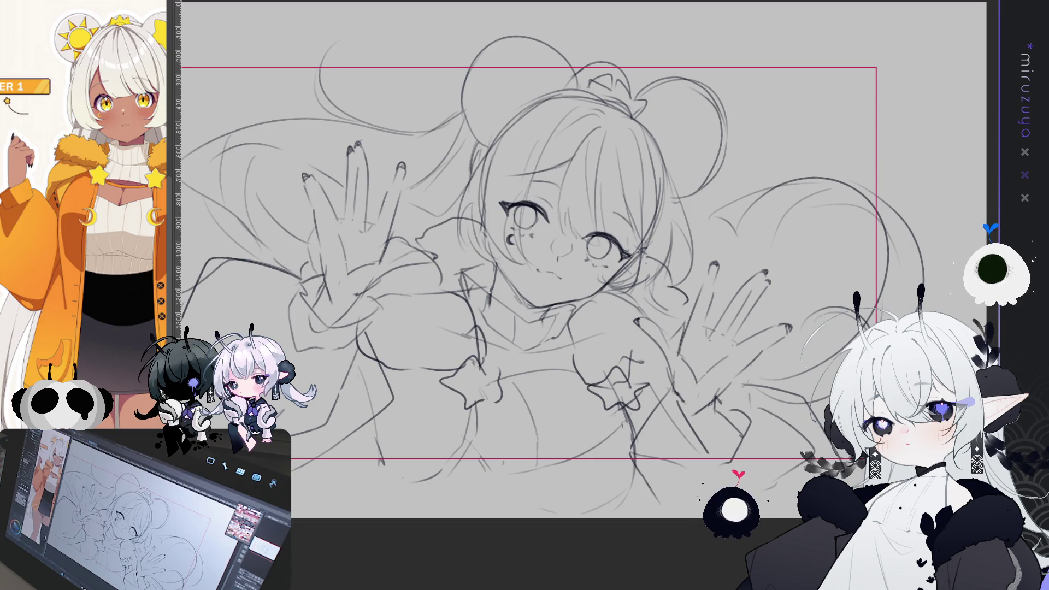
{"action": "left_click_drag", "start_coordinate": [547, 273], "coordinate": [586, 276]}
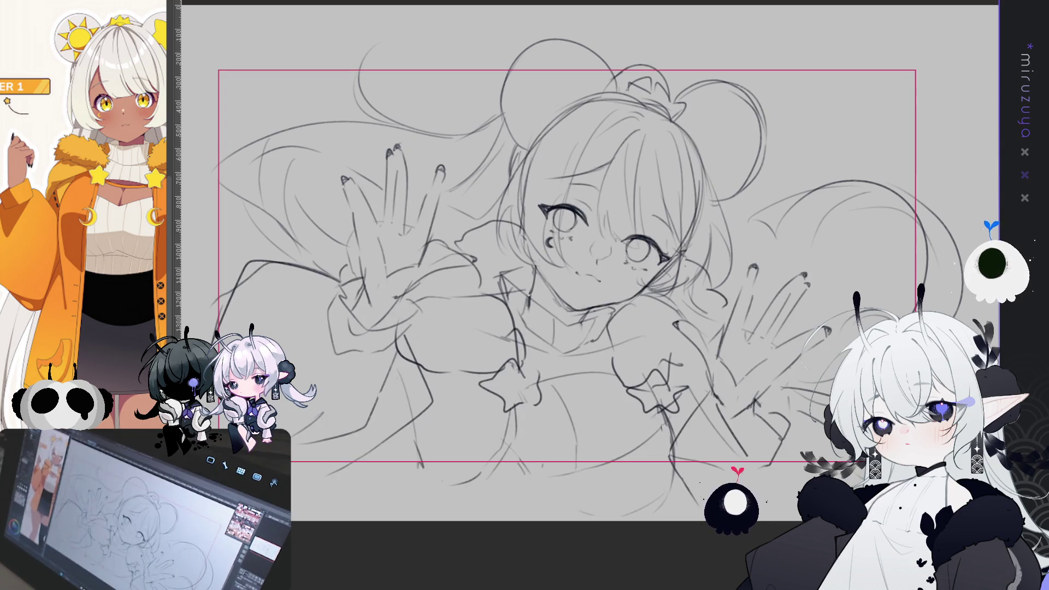
{"action": "mouse_move", "coordinate": [684, 232]}
{"action": "left_mouse_down"}
{"action": "mouse_move", "coordinate": [683, 126]}
{"action": "mouse_move", "coordinate": [612, 101]}
{"action": "left_mouse_up"}
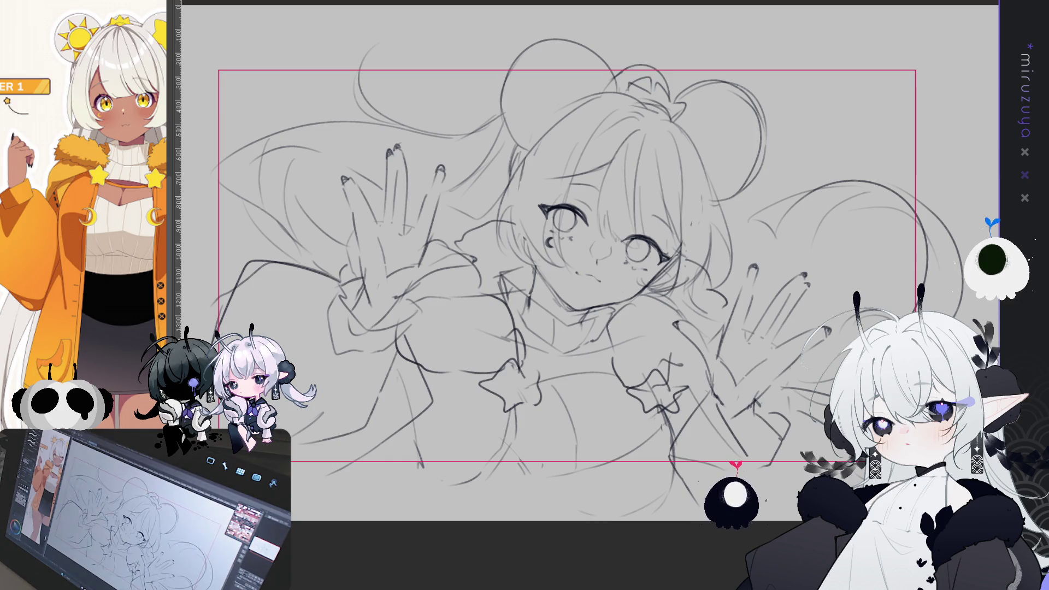
{"action": "key", "text": "Delete"}
{"action": "key", "text": "ctrl+z"}
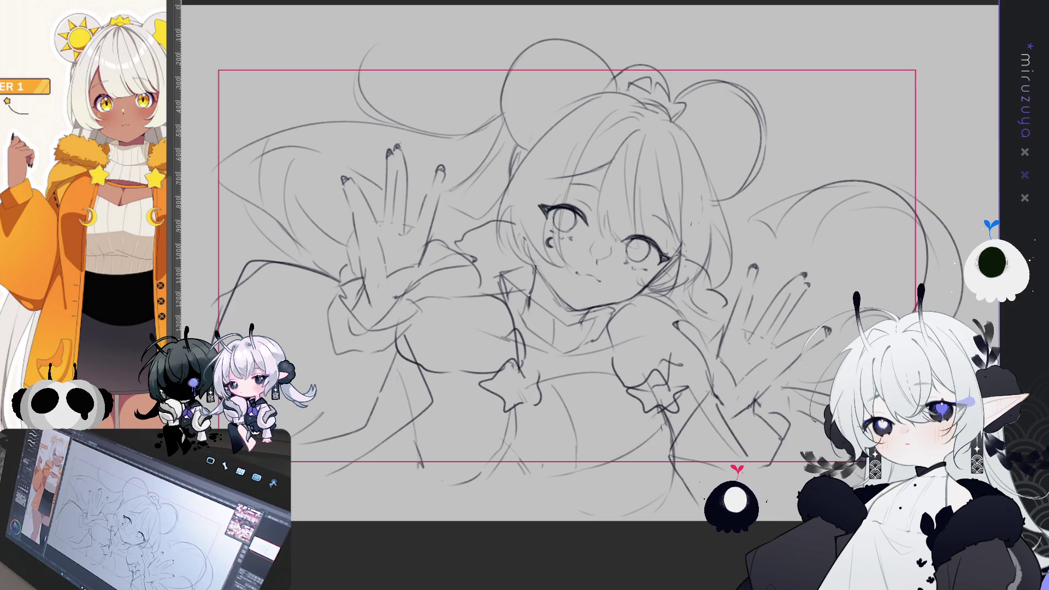
With the canvas mirrored horizontally, add strokes around the top bun and the right hair.
{"action": "key", "text": "h"}
{"action": "scroll", "coordinate": [579, 268], "scroll_direction": "right", "scroll_amount": 3}
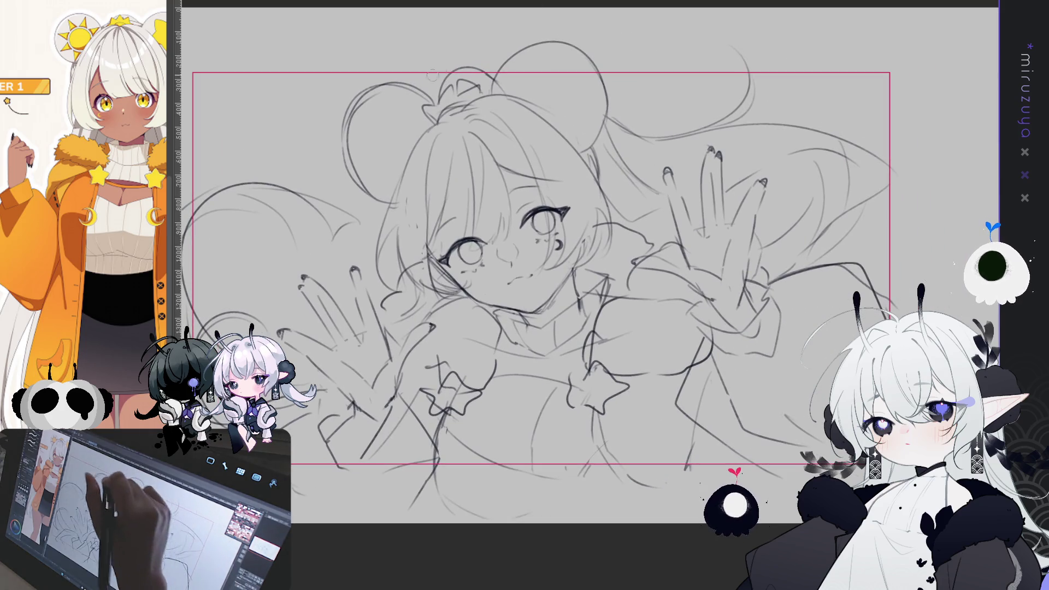
{"action": "mouse_move", "coordinate": [477, 105]}
{"action": "left_mouse_down"}
{"action": "mouse_move", "coordinate": [519, 93]}
{"action": "mouse_move", "coordinate": [594, 142]}
{"action": "mouse_move", "coordinate": [608, 166]}
{"action": "left_mouse_up"}
{"action": "left_click_drag", "start_coordinate": [568, 128], "coordinate": [601, 164]}
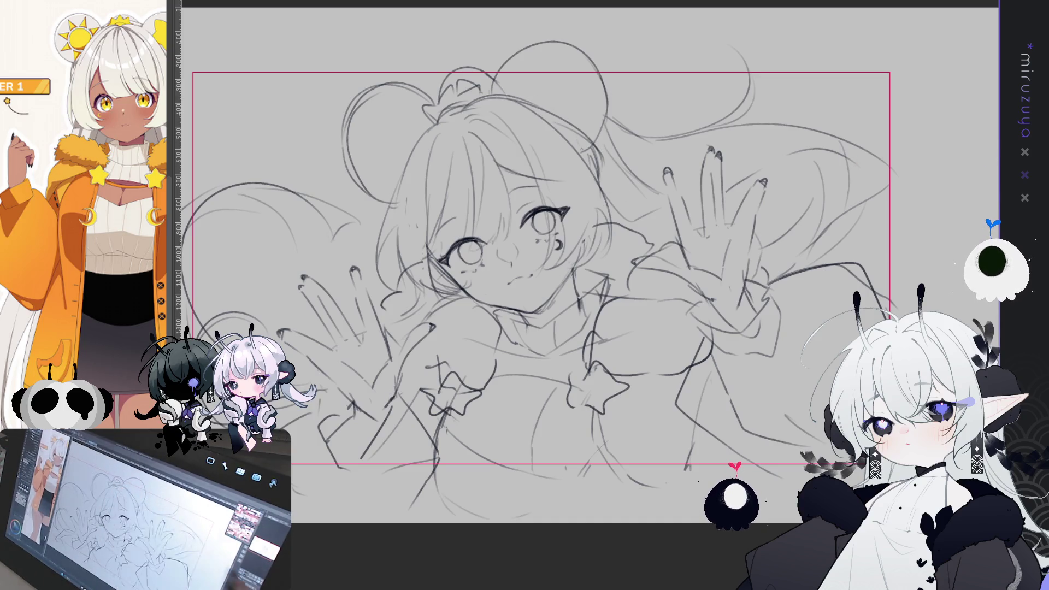
{"action": "key", "text": "h"}
{"action": "scroll", "coordinate": [590, 268], "scroll_direction": "right", "scroll_amount": 3}
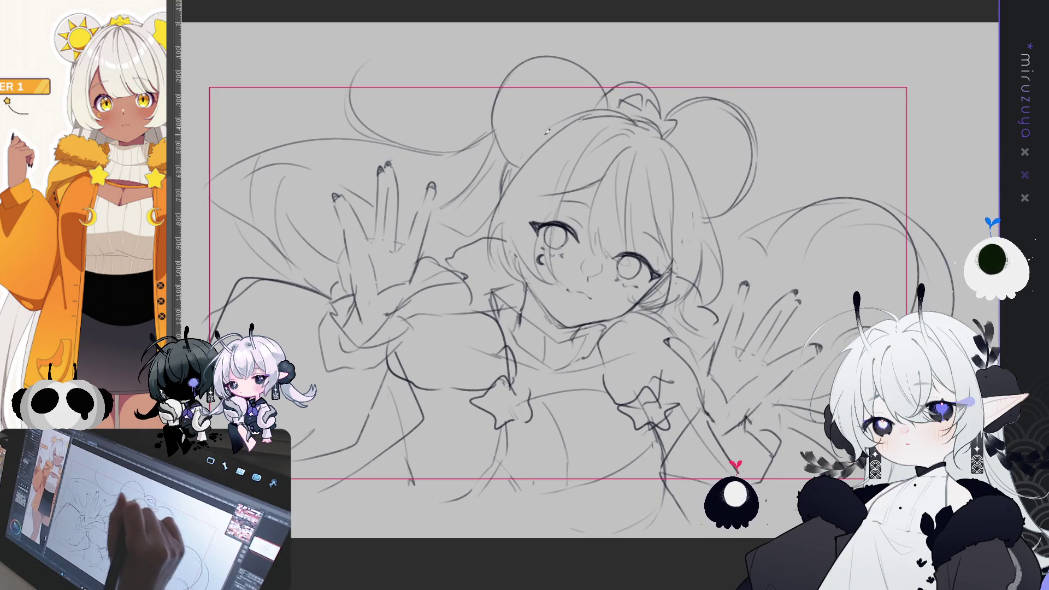
Sketch hair arcs over the top of the head and strokes inside the left bun.
{"action": "left_click_drag", "start_coordinate": [549, 131], "coordinate": [517, 167]}
{"action": "mouse_move", "coordinate": [609, 117]}
{"action": "left_mouse_down"}
{"action": "mouse_move", "coordinate": [520, 161]}
{"action": "mouse_move", "coordinate": [592, 117]}
{"action": "left_mouse_up"}
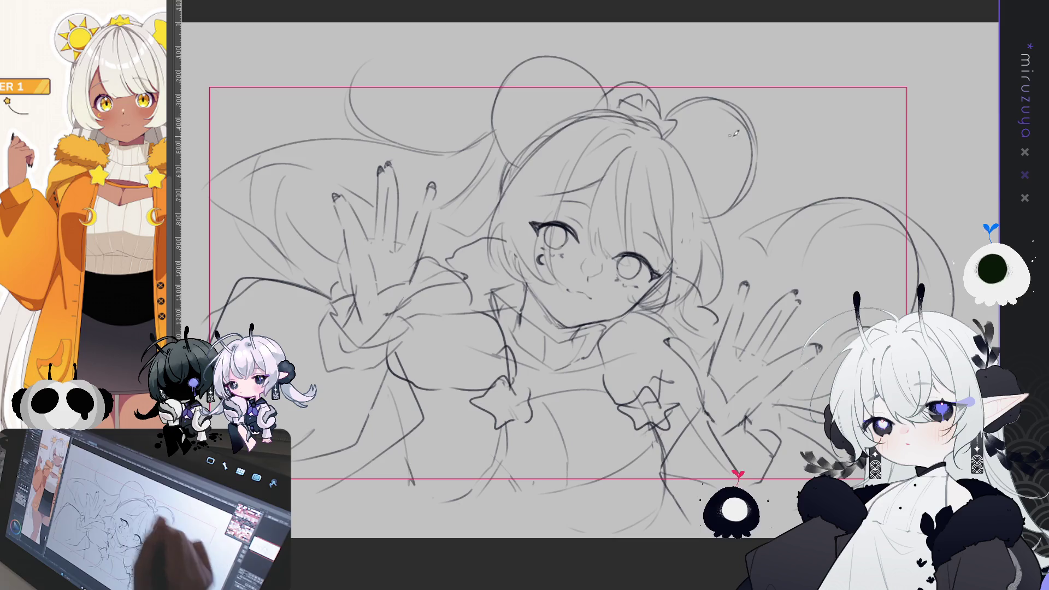
{"action": "left_click_drag", "start_coordinate": [849, 318], "coordinate": [803, 295]}
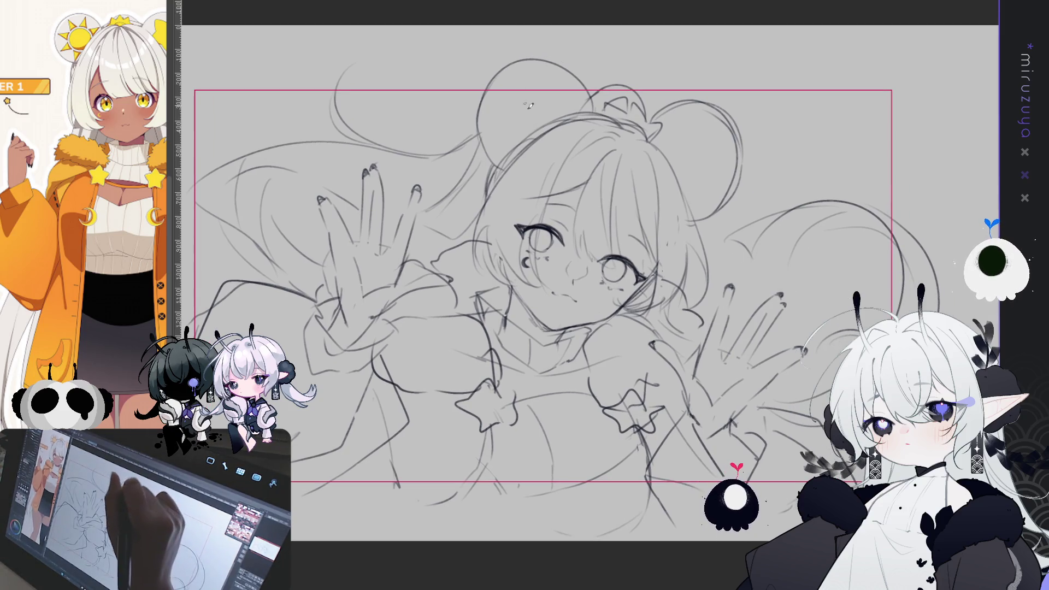
{"action": "mouse_move", "coordinate": [519, 140]}
{"action": "left_mouse_down"}
{"action": "mouse_move", "coordinate": [538, 81]}
{"action": "mouse_move", "coordinate": [571, 114]}
{"action": "left_mouse_up"}
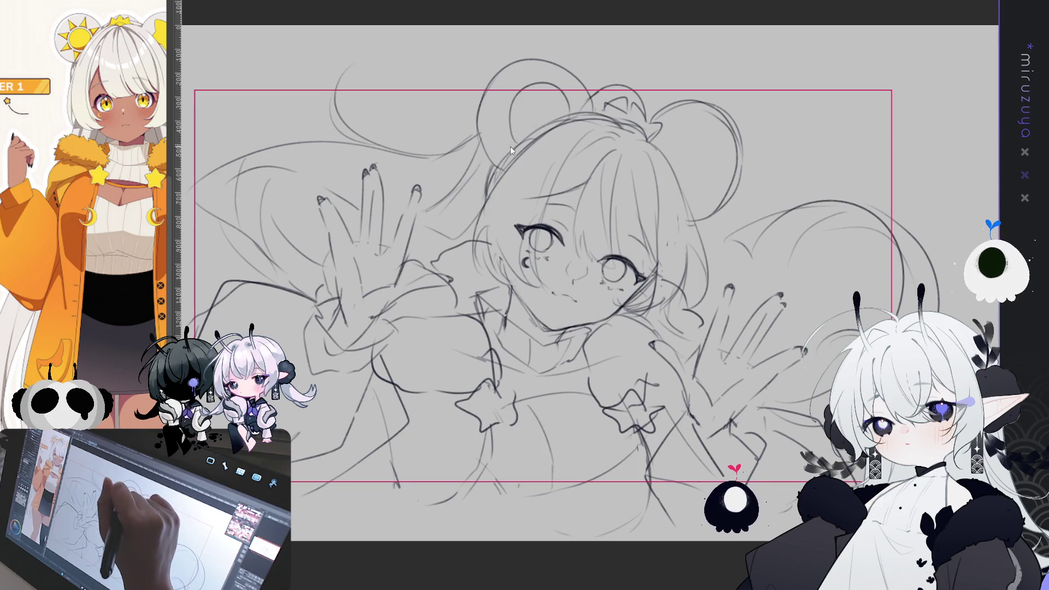
{"action": "mouse_move", "coordinate": [485, 108]}
{"action": "left_mouse_down"}
{"action": "mouse_move", "coordinate": [505, 115]}
{"action": "mouse_move", "coordinate": [520, 82]}
{"action": "mouse_move", "coordinate": [511, 101]}
{"action": "left_mouse_up"}
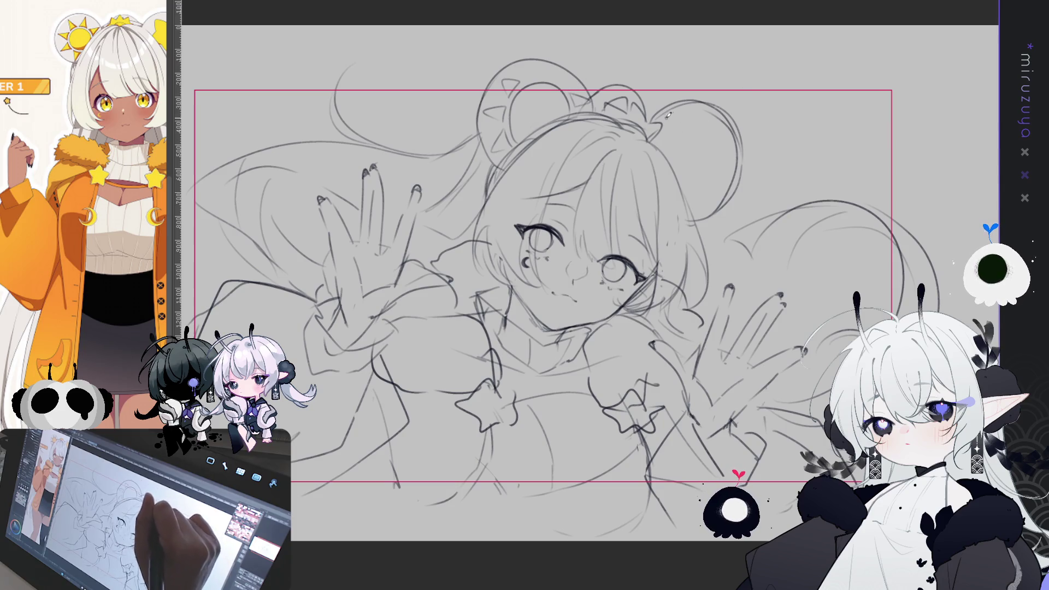
Redraw the right bun outline with a triangular inner ear, then zoom out to the whole sheet.
{"action": "mouse_move", "coordinate": [656, 114]}
{"action": "left_mouse_down"}
{"action": "mouse_move", "coordinate": [735, 131]}
{"action": "mouse_move", "coordinate": [702, 211]}
{"action": "mouse_move", "coordinate": [743, 187]}
{"action": "mouse_move", "coordinate": [753, 137]}
{"action": "left_mouse_up"}
{"action": "key", "text": "ctrl+z"}
{"action": "mouse_move", "coordinate": [708, 107]}
{"action": "left_mouse_down"}
{"action": "mouse_move", "coordinate": [747, 158]}
{"action": "mouse_move", "coordinate": [696, 206]}
{"action": "left_mouse_up"}
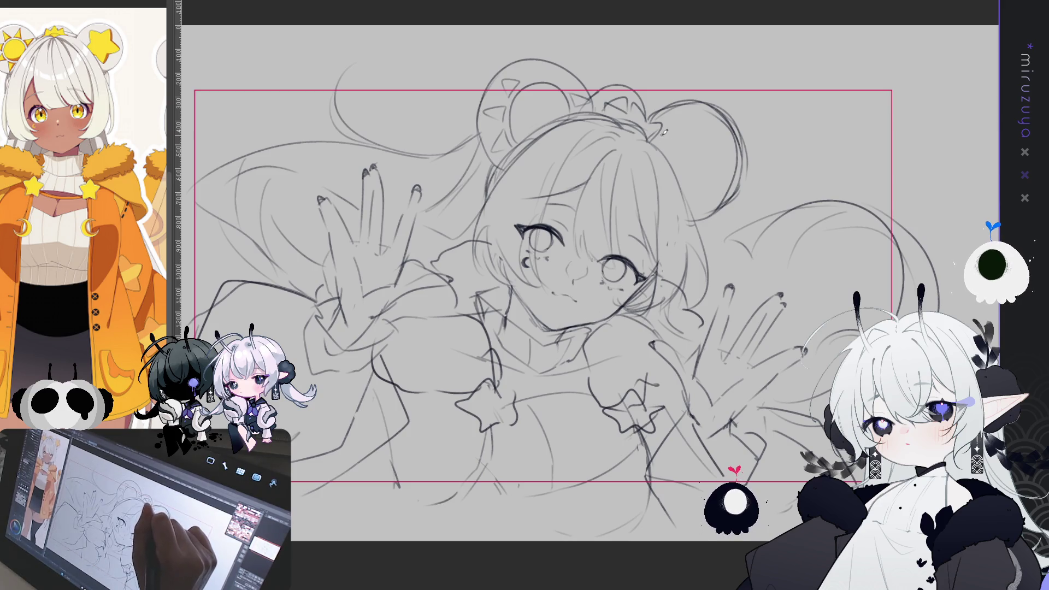
{"action": "mouse_move", "coordinate": [664, 135]}
{"action": "left_mouse_down"}
{"action": "mouse_move", "coordinate": [696, 108]}
{"action": "mouse_move", "coordinate": [708, 140]}
{"action": "mouse_move", "coordinate": [681, 143]}
{"action": "mouse_move", "coordinate": [737, 145]}
{"action": "mouse_move", "coordinate": [729, 191]}
{"action": "mouse_move", "coordinate": [692, 189]}
{"action": "mouse_move", "coordinate": [669, 156]}
{"action": "mouse_move", "coordinate": [682, 180]}
{"action": "mouse_move", "coordinate": [710, 164]}
{"action": "left_mouse_up"}
{"action": "key", "text": "ctrl+z"}
{"action": "left_click_drag", "start_coordinate": [584, 262], "coordinate": [588, 251]}
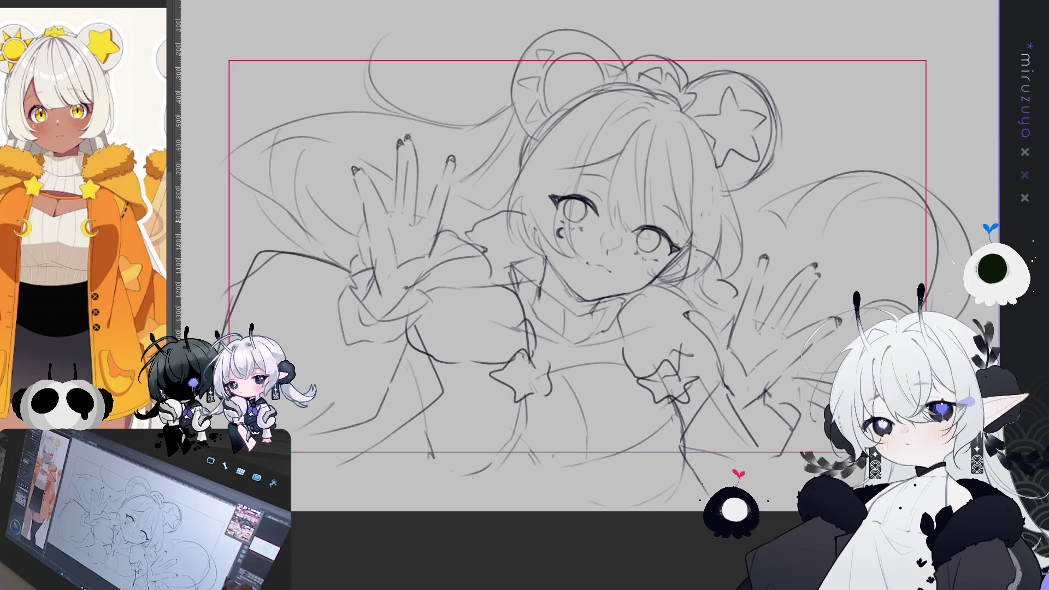
{"action": "key", "text": "ctrl+minus"}
{"action": "left_click_drag", "start_coordinate": [857, 253], "coordinate": [835, 232]}
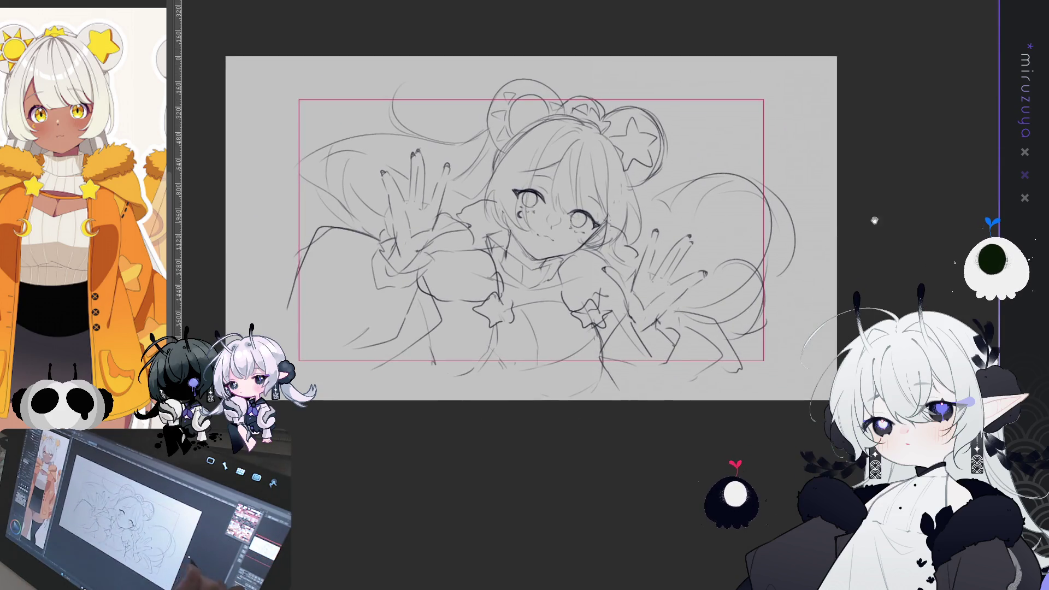
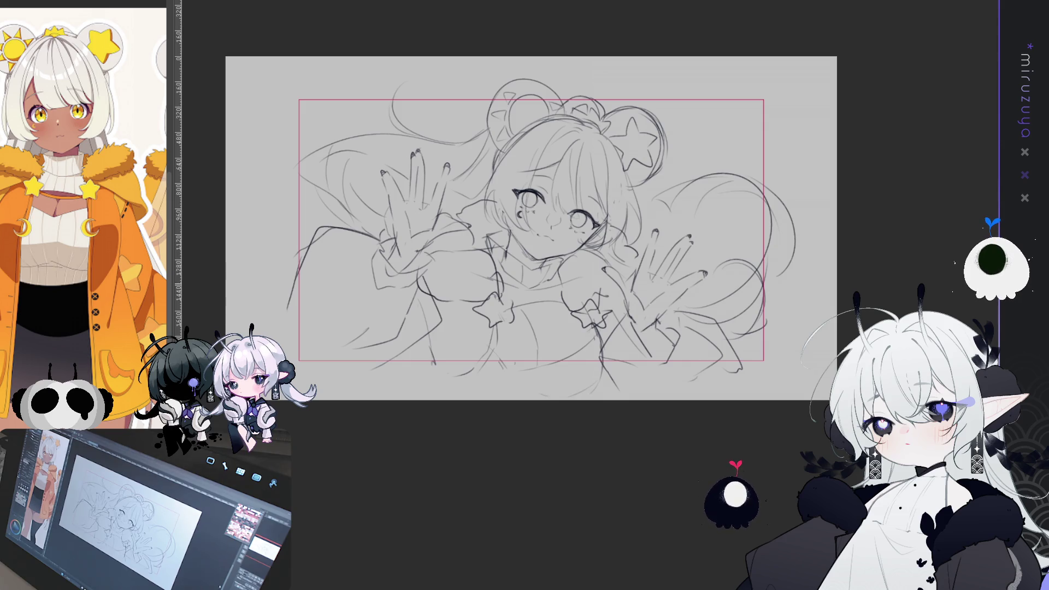
Erase the stray sketch strokes at the lower left and bottom of the drawing.
{"action": "scroll", "coordinate": [389, 347], "scroll_direction": "up", "scroll_amount": 3}
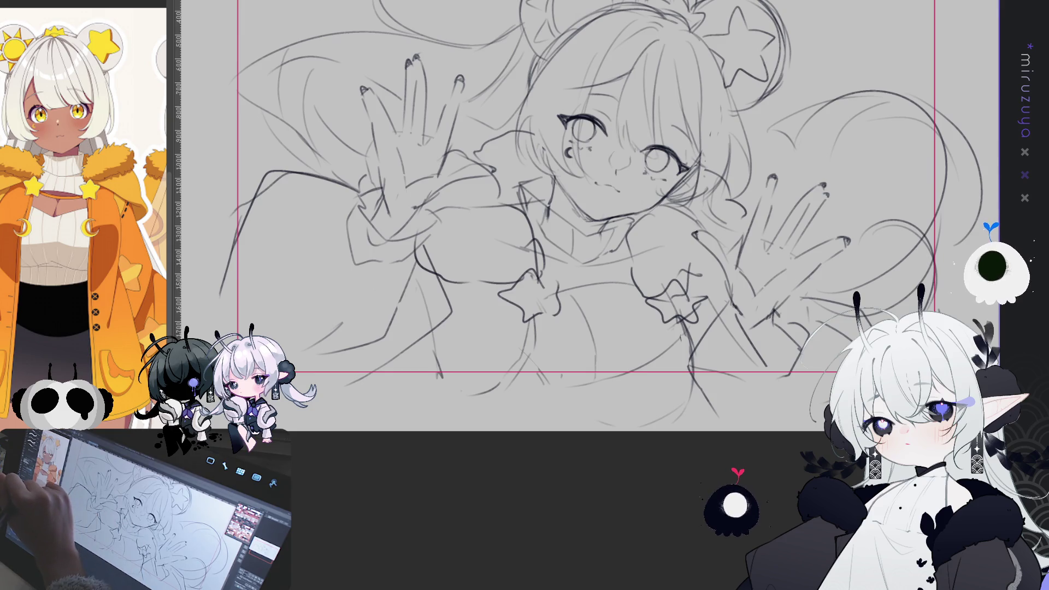
{"action": "left_click_drag", "start_coordinate": [433, 295], "coordinate": [431, 320]}
{"action": "left_click_drag", "start_coordinate": [377, 355], "coordinate": [327, 336]}
{"action": "left_click_drag", "start_coordinate": [404, 284], "coordinate": [369, 344]}
Redraw the left sleeve with fresh pencil lines.
{"action": "left_click_drag", "start_coordinate": [352, 235], "coordinate": [358, 323]}
{"action": "left_click_drag", "start_coordinate": [367, 251], "coordinate": [372, 262]}
{"action": "mouse_move", "coordinate": [350, 213]}
{"action": "left_mouse_down"}
{"action": "mouse_move", "coordinate": [364, 321]}
{"action": "mouse_move", "coordinate": [314, 403]}
{"action": "mouse_move", "coordinate": [320, 394]}
{"action": "left_mouse_up"}
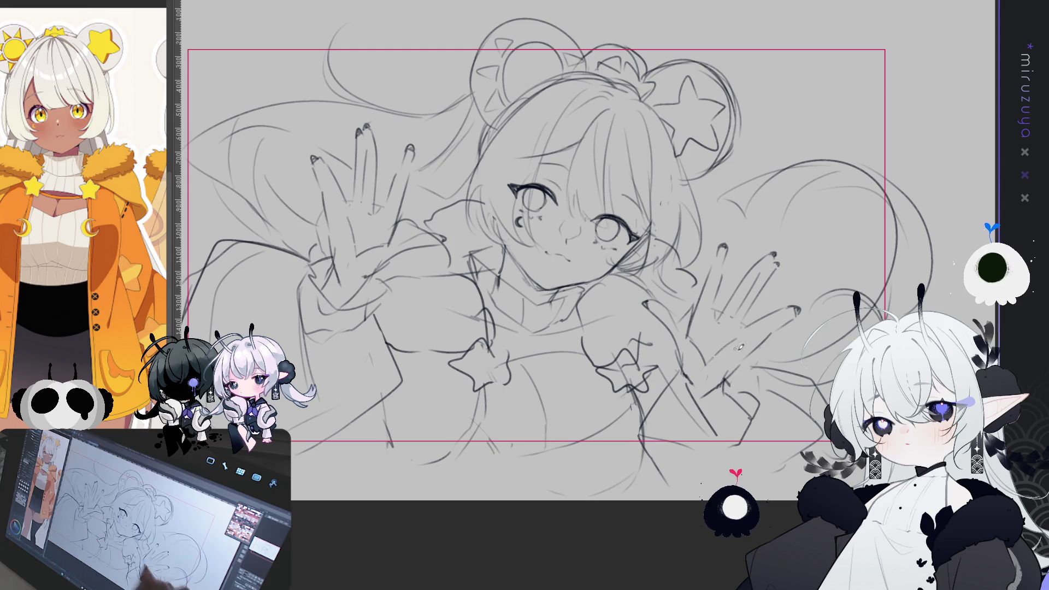
Draw a small crescent moon near the bottom centre of the sketch.
{"action": "left_click_drag", "start_coordinate": [724, 339], "coordinate": [758, 334]}
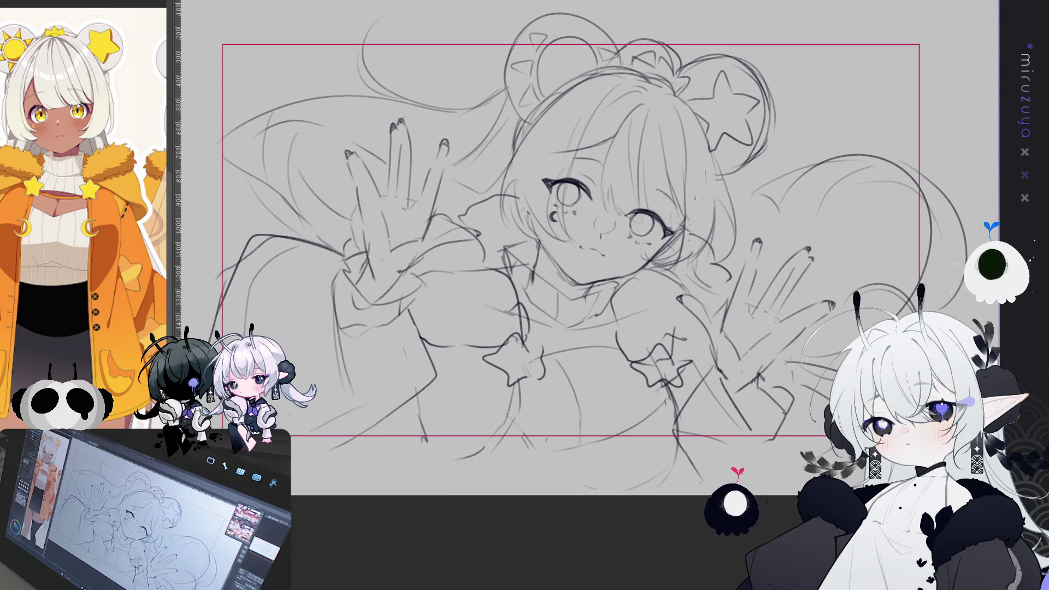
{"action": "left_click_drag", "start_coordinate": [546, 246], "coordinate": [560, 236]}
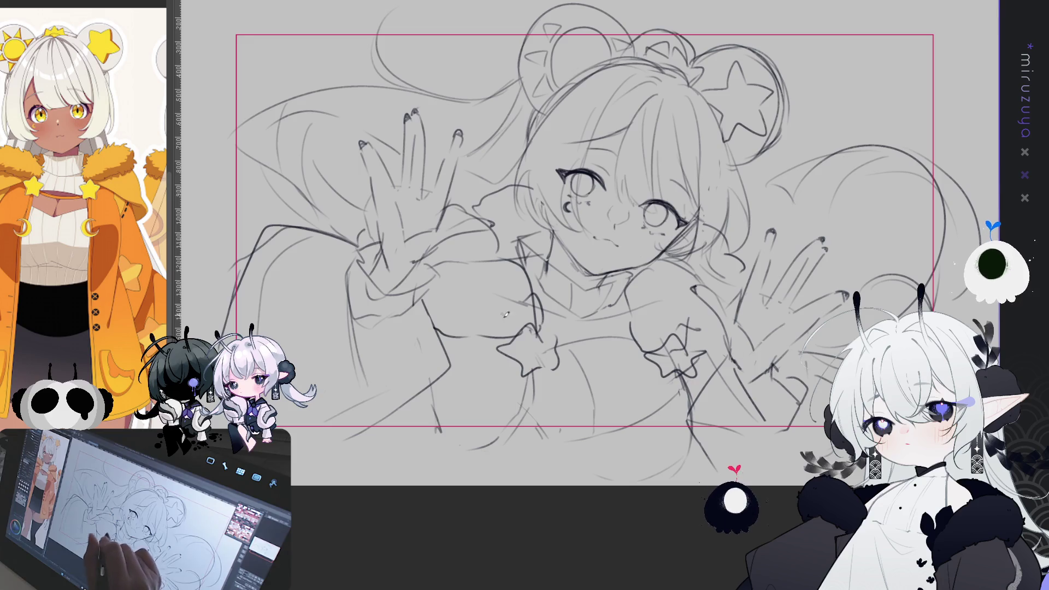
{"action": "mouse_move", "coordinate": [513, 407]}
{"action": "left_mouse_down"}
{"action": "mouse_move", "coordinate": [526, 429]}
{"action": "mouse_move", "coordinate": [483, 432]}
{"action": "mouse_move", "coordinate": [523, 437]}
{"action": "left_mouse_up"}
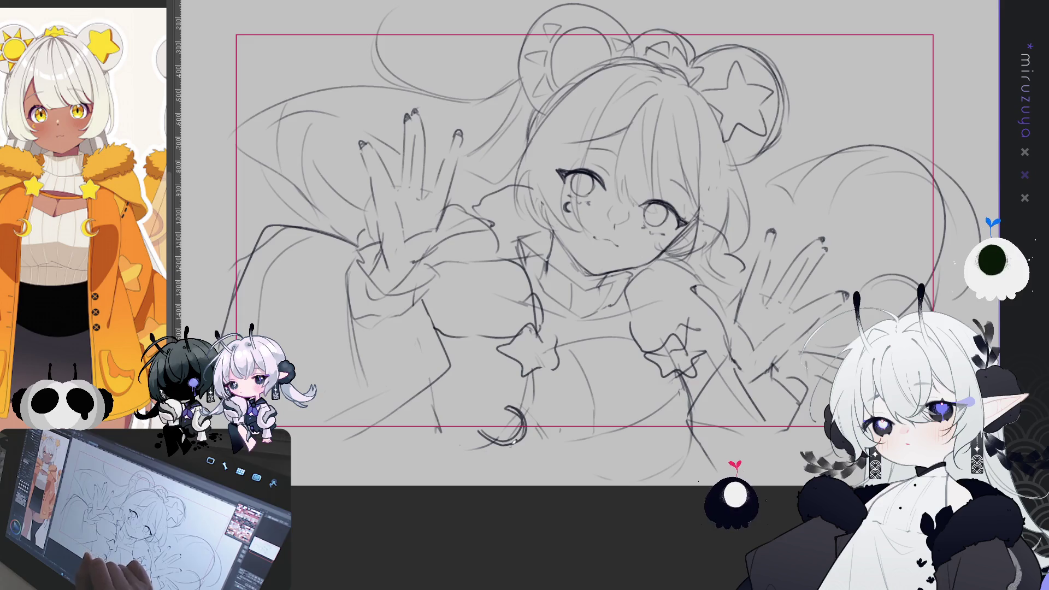
Draw a curved chest line running from the star and reinforce it with extra strokes.
{"action": "left_click_drag", "start_coordinate": [767, 397], "coordinate": [754, 401]}
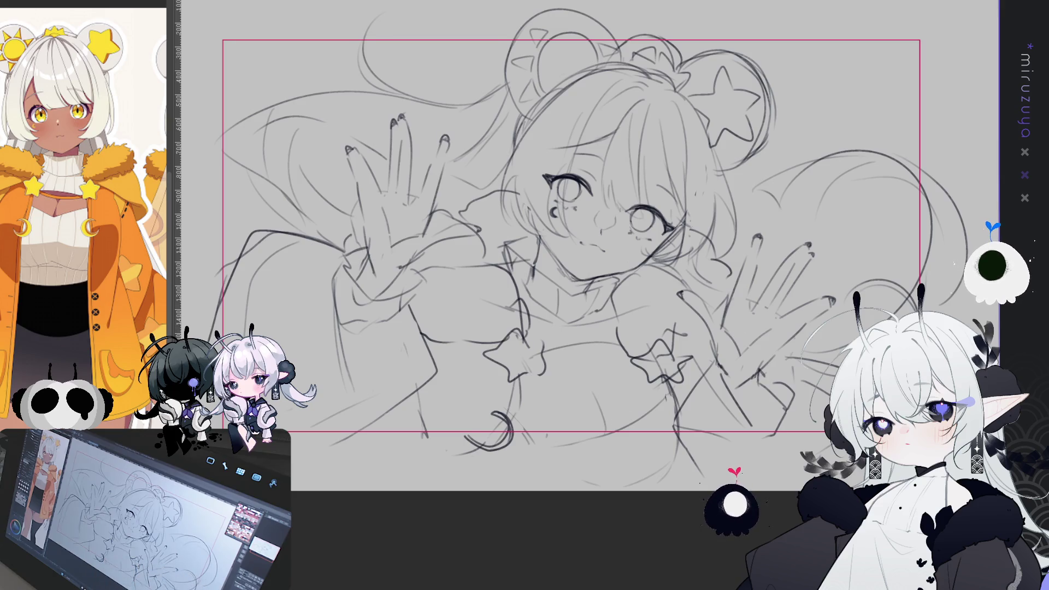
{"action": "left_click_drag", "start_coordinate": [571, 246], "coordinate": [555, 262]}
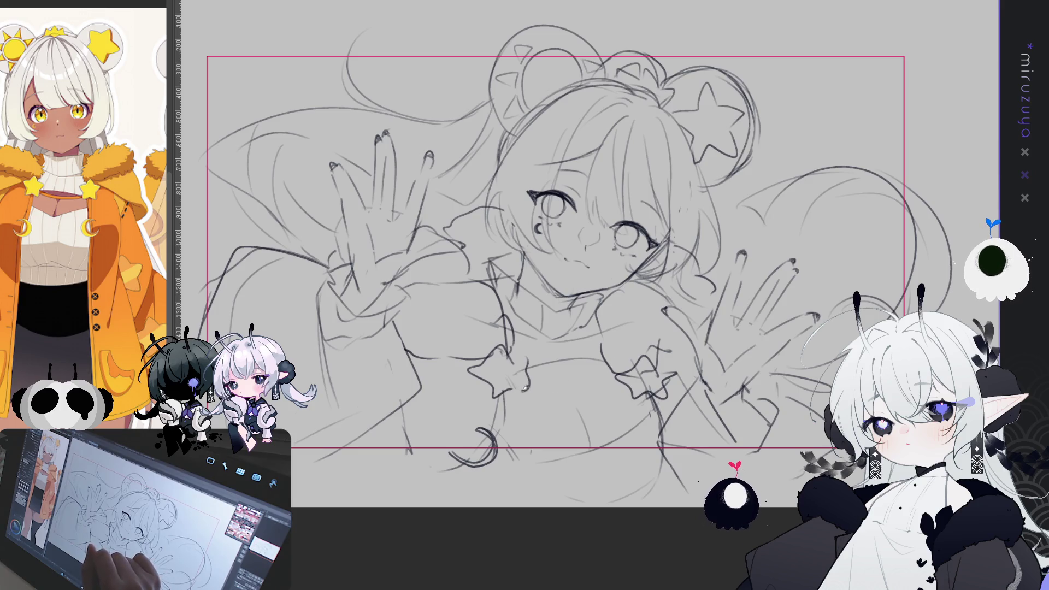
{"action": "mouse_move", "coordinate": [528, 372]}
{"action": "left_mouse_down"}
{"action": "mouse_move", "coordinate": [590, 399]}
{"action": "mouse_move", "coordinate": [634, 389]}
{"action": "mouse_move", "coordinate": [532, 383]}
{"action": "mouse_move", "coordinate": [576, 398]}
{"action": "left_mouse_up"}
{"action": "left_click_drag", "start_coordinate": [658, 382], "coordinate": [752, 386]}
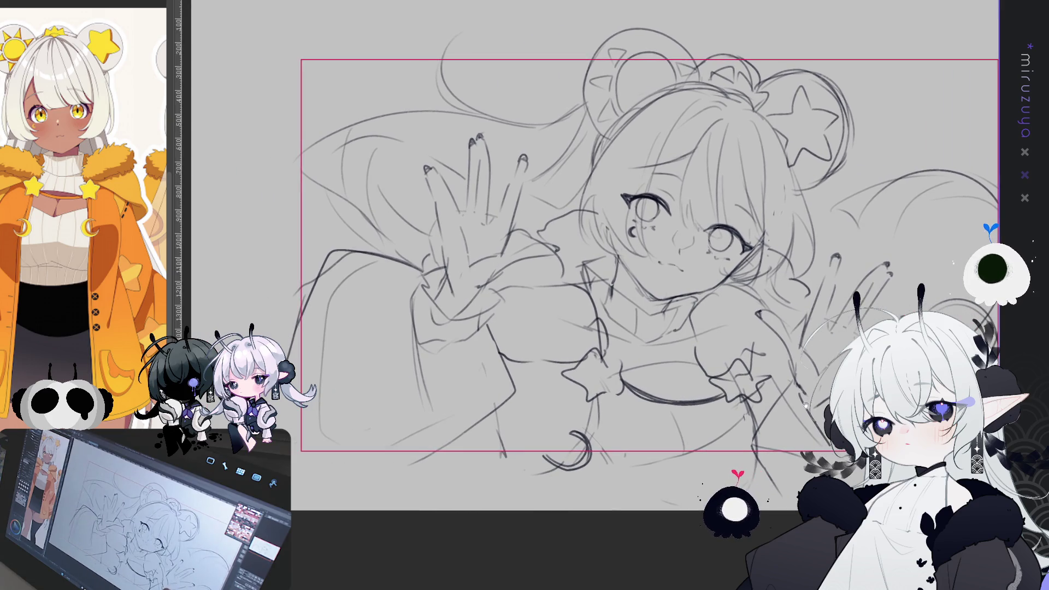
{"action": "left_click_drag", "start_coordinate": [830, 391], "coordinate": [774, 392]}
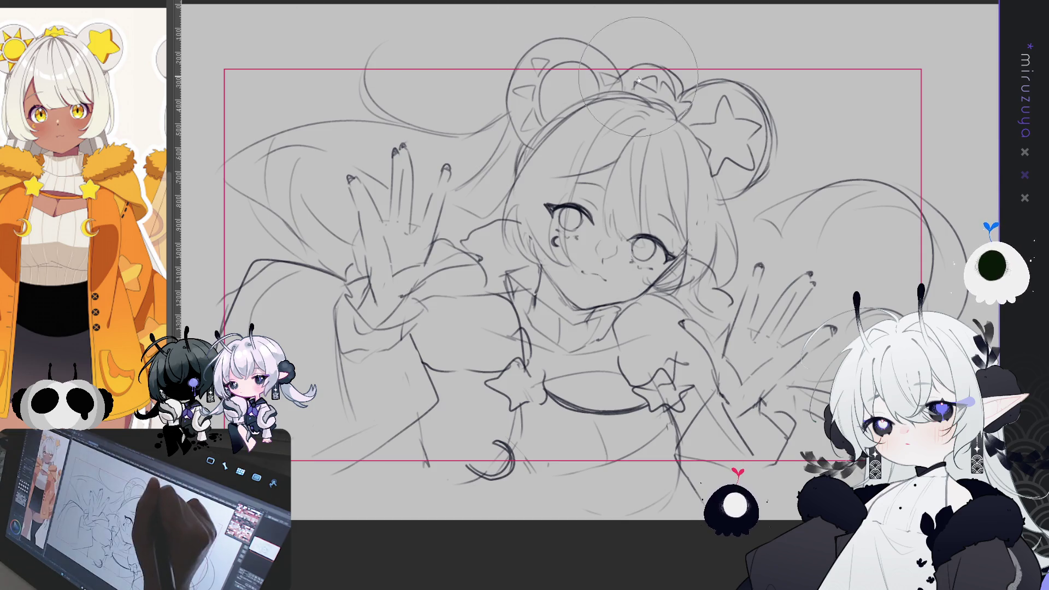
{"action": "left_click_drag", "start_coordinate": [300, 238], "coordinate": [230, 278]}
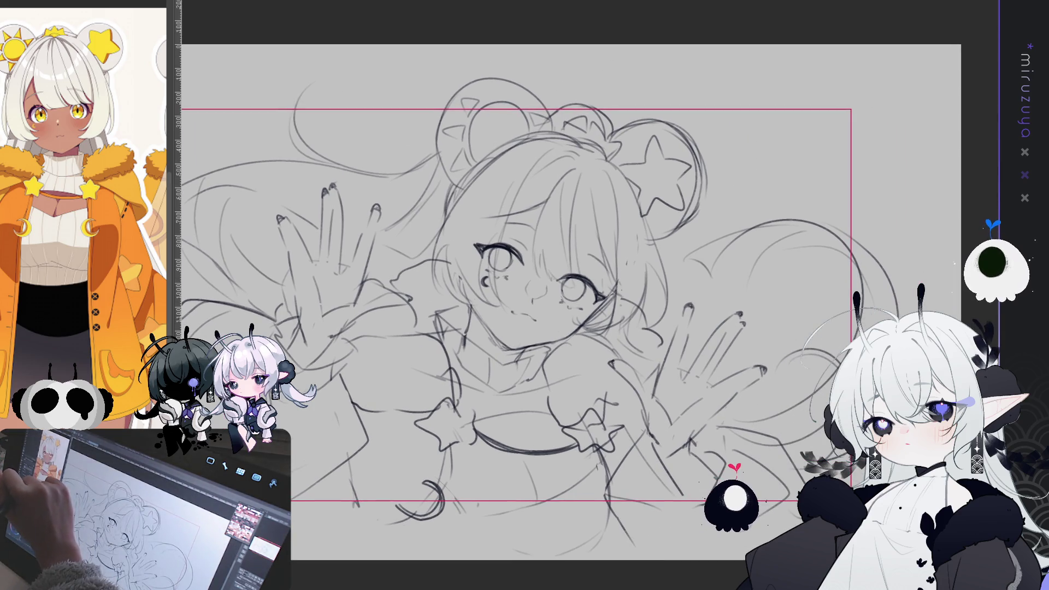
{"action": "key", "text": "bracketright"}
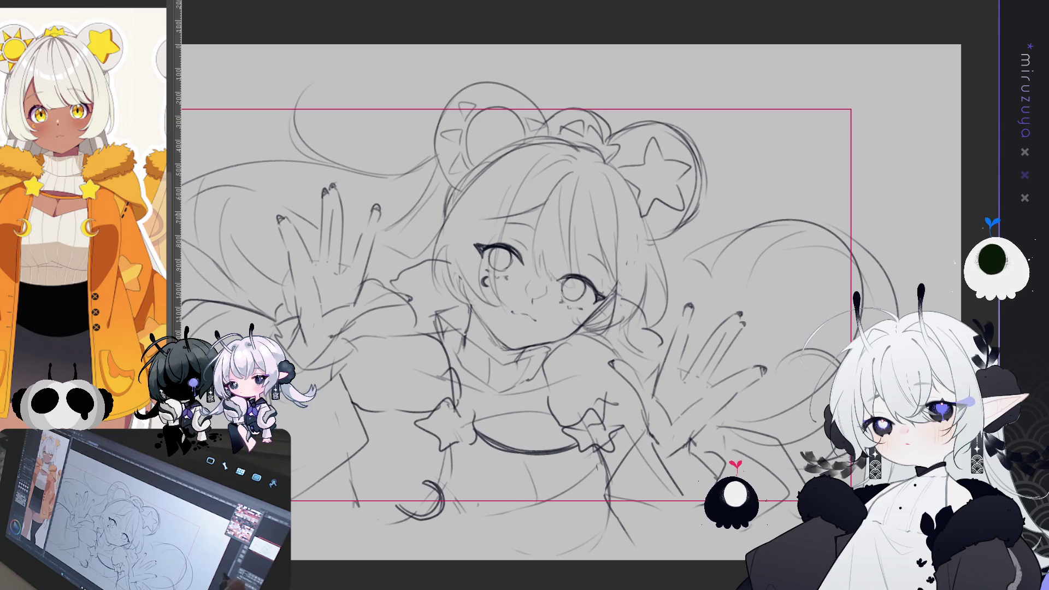
{"action": "key", "text": "ctrl+minus"}
{"action": "key", "text": "ctrl+minus"}
Zoom the sketch in and out and glance at the blank canvas document.
{"action": "scroll", "coordinate": [546, 298], "scroll_direction": "down", "scroll_amount": 3}
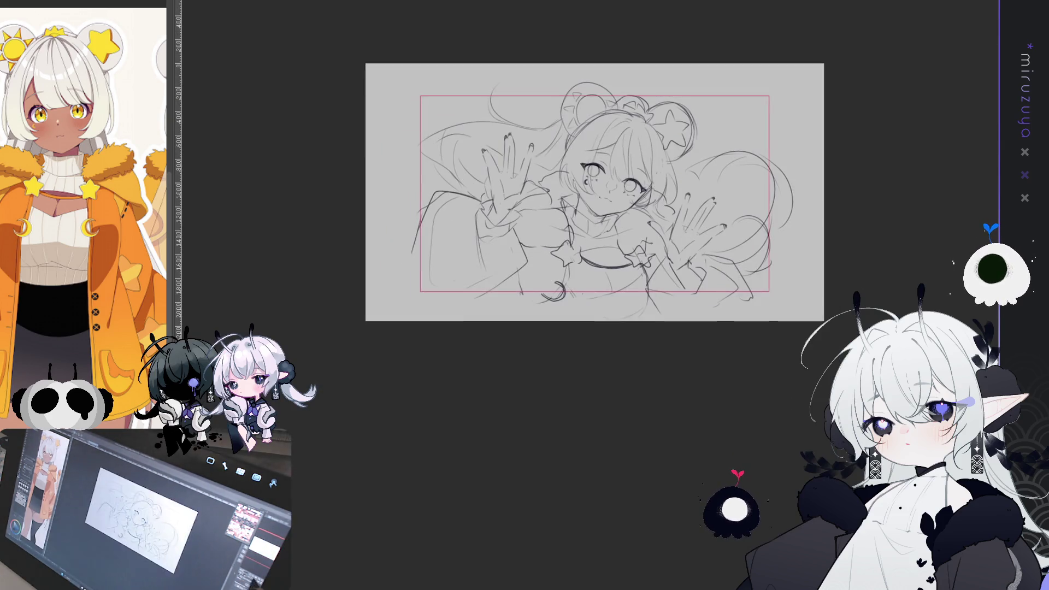
{"action": "key", "text": "ctrl+plus"}
{"action": "key", "text": "ctrl+minus"}
{"action": "key", "text": "ctrl+minus"}
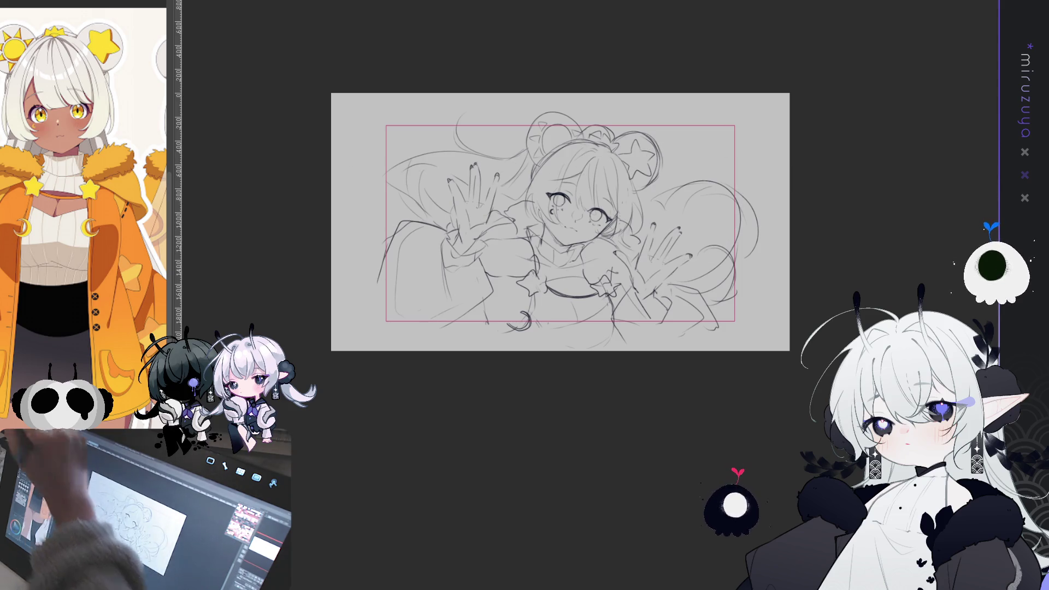
{"action": "key", "text": "ctrl+Tab"}
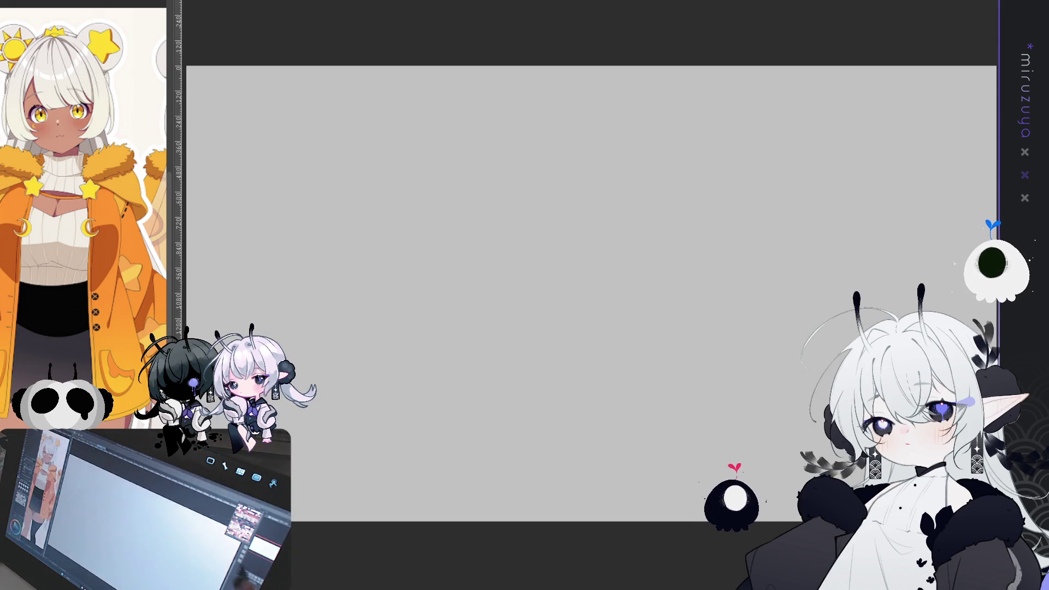
{"action": "key", "text": "ctrl+minus"}
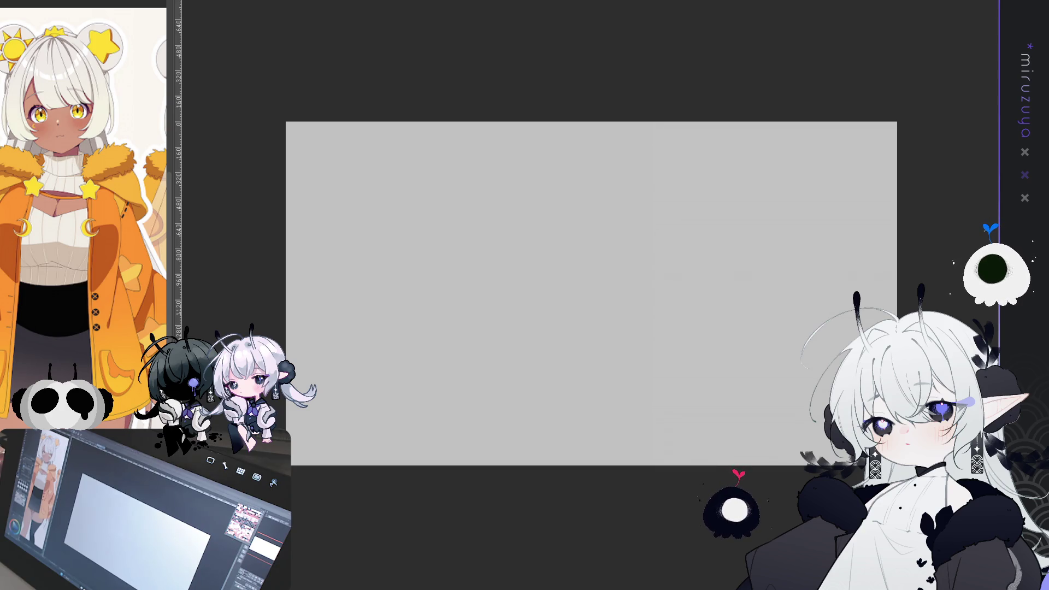
{"action": "key", "text": "ctrl+plus"}
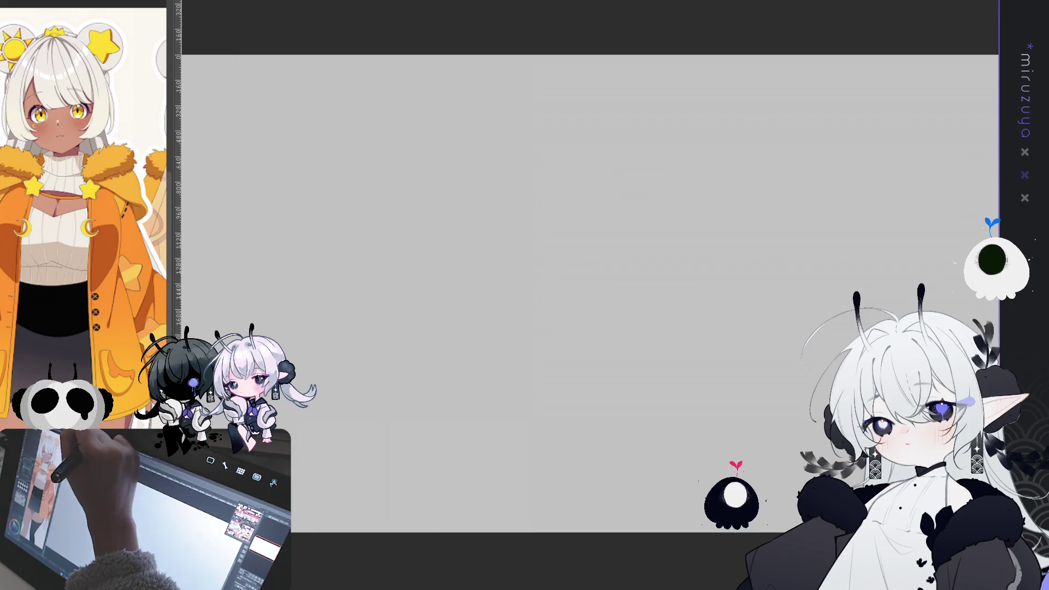
{"action": "key", "text": "ctrl+minus"}
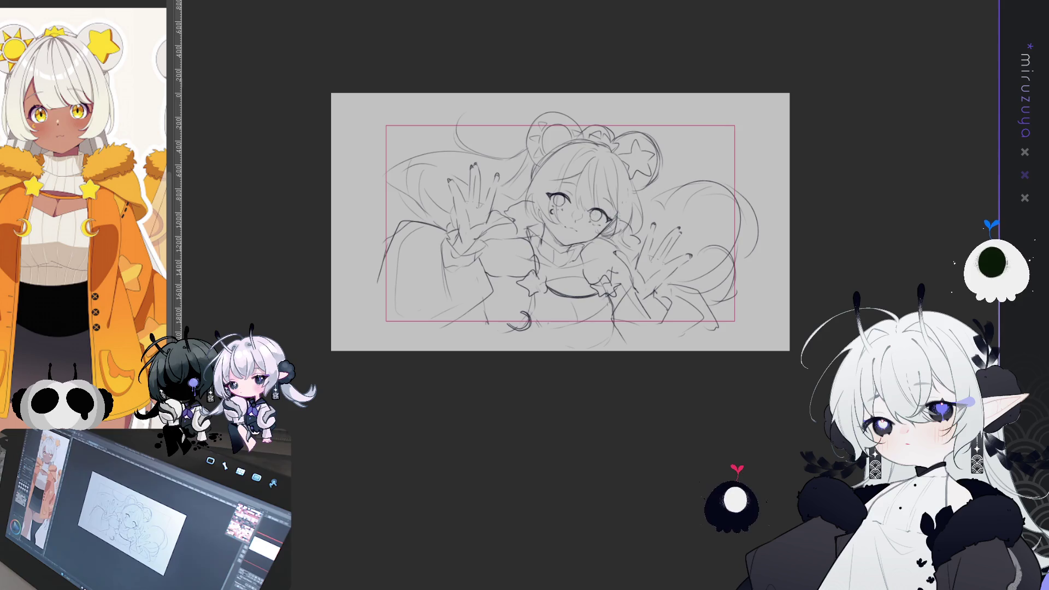
{"action": "key", "text": "ctrl+minus"}
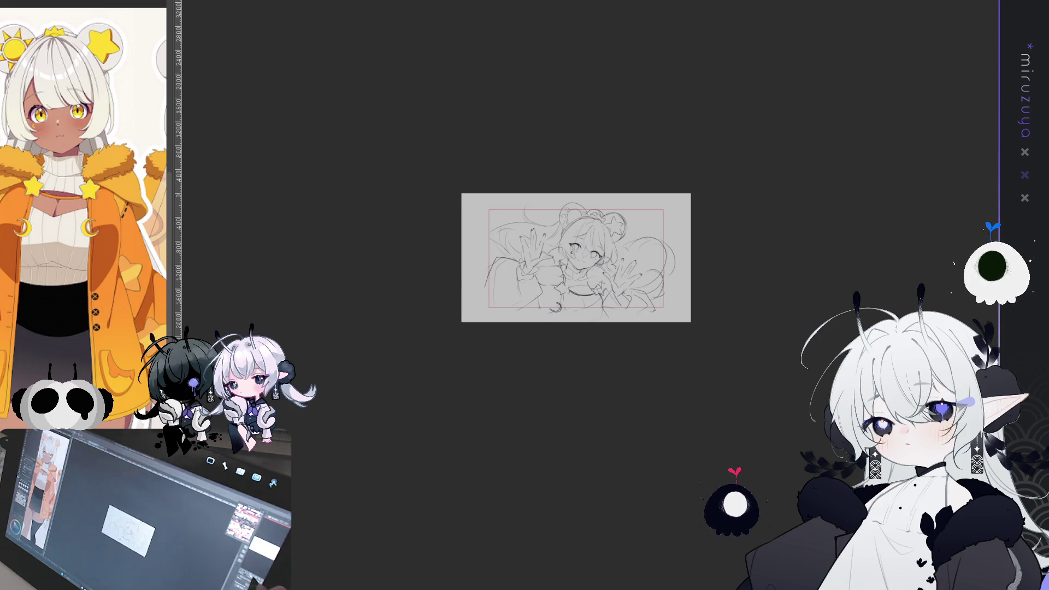
{"action": "key", "text": "ctrl+plus"}
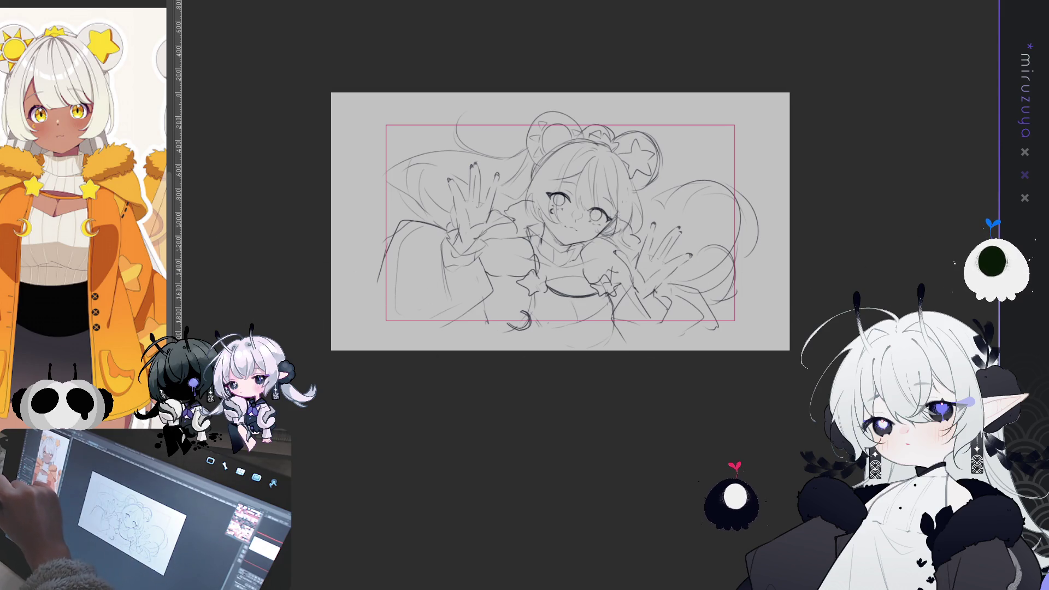
Select the entire rough sketch and copy it.
{"action": "left_click", "coordinate": [688, 303]}
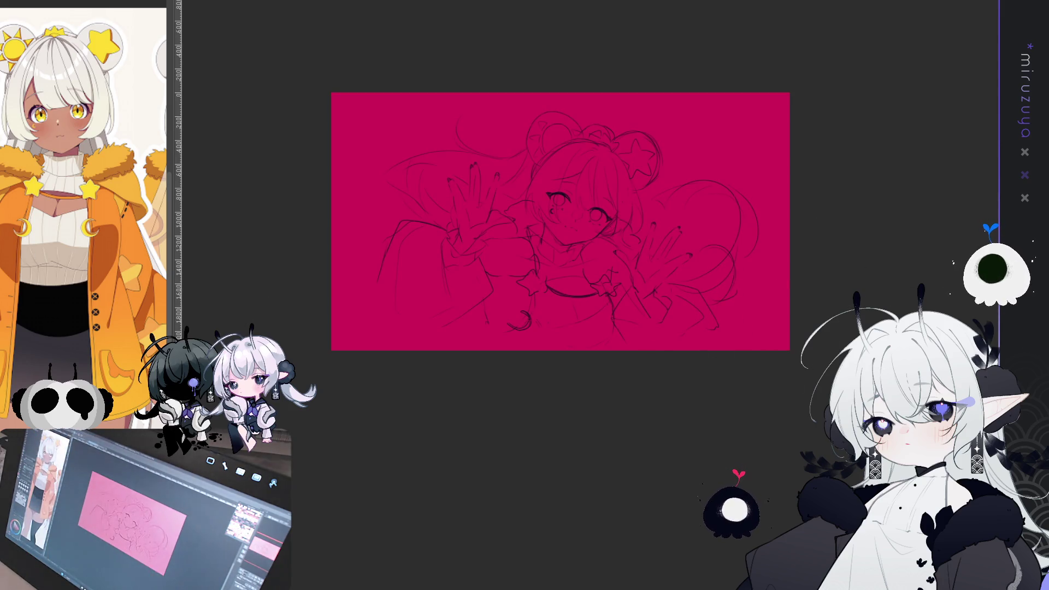
{"action": "key", "text": "ctrl+a"}
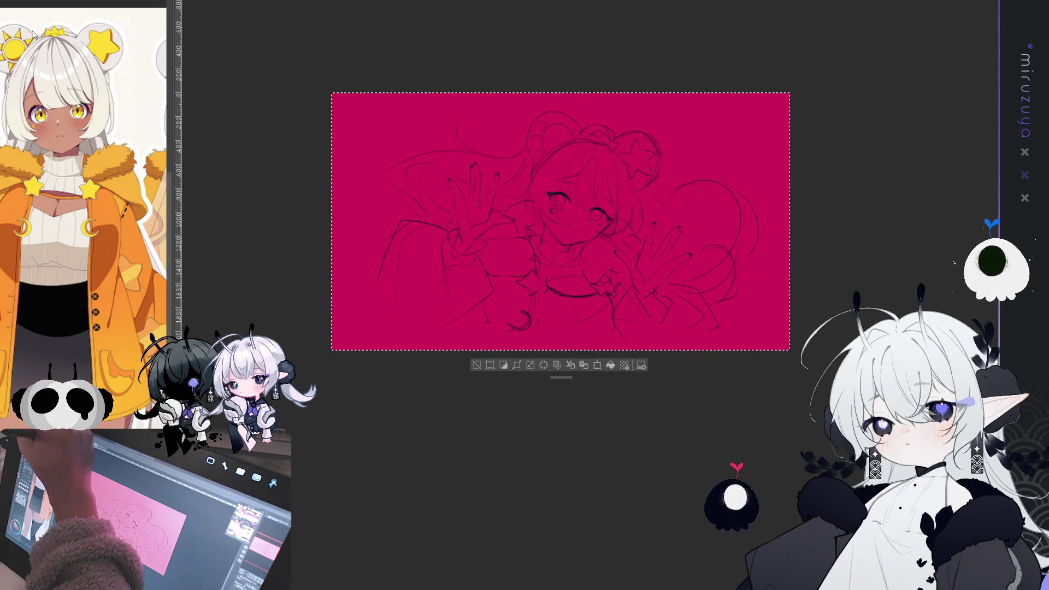
{"action": "left_click", "coordinate": [496, 370]}
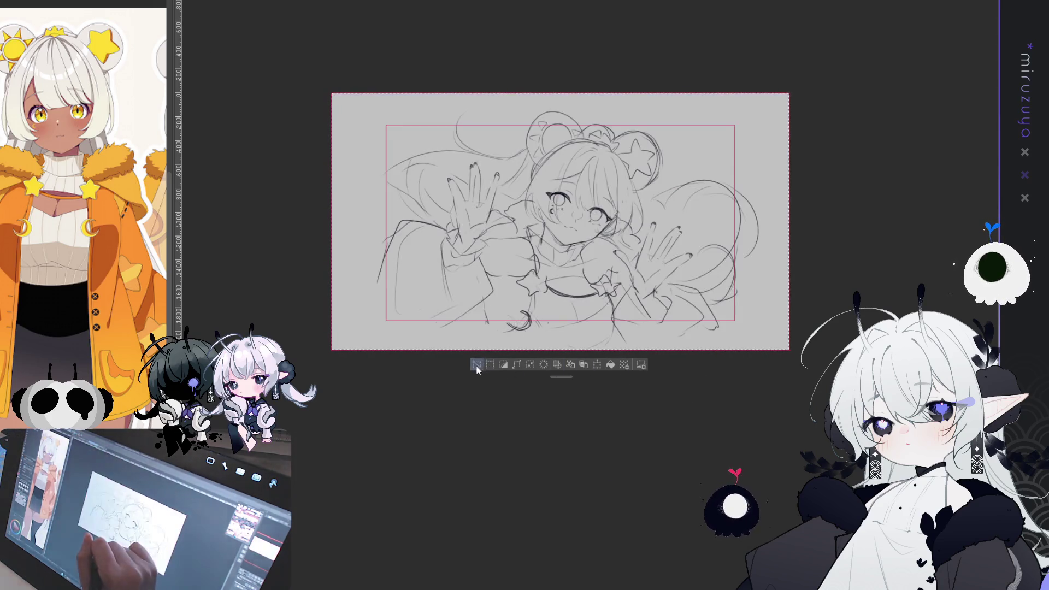
{"action": "key", "text": "ctrl+a"}
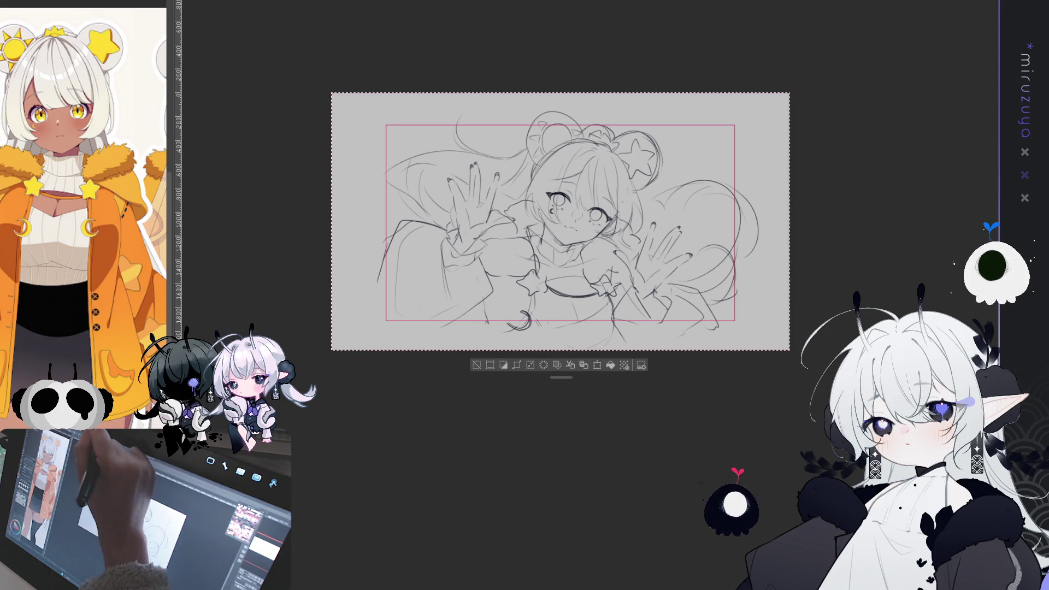
Paste the copied sketch into the blank canvas document and center the view on it.
{"action": "key", "text": "ctrl+n"}
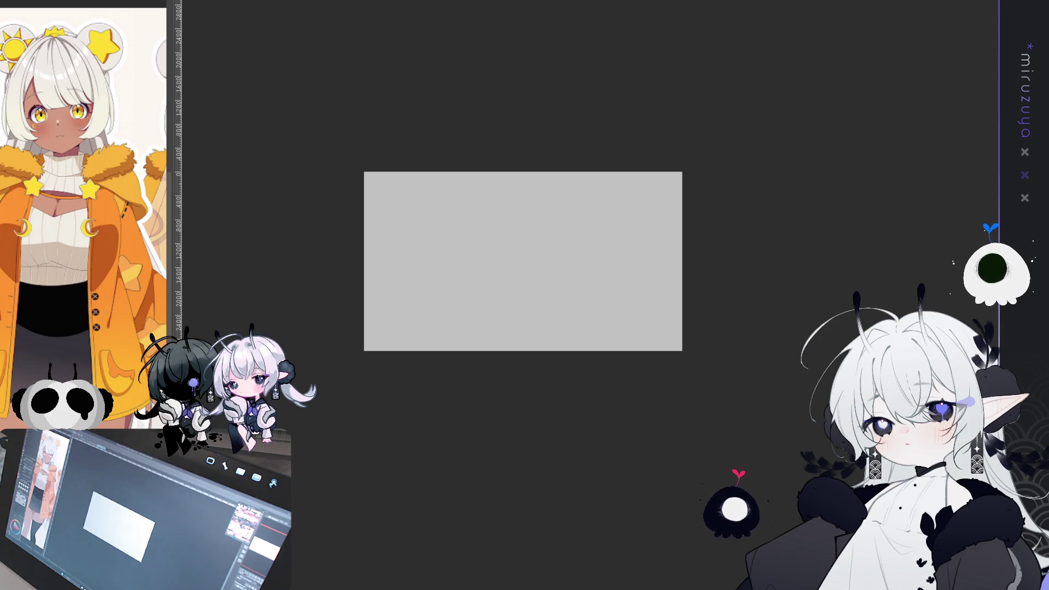
{"action": "key", "text": "ctrl+w"}
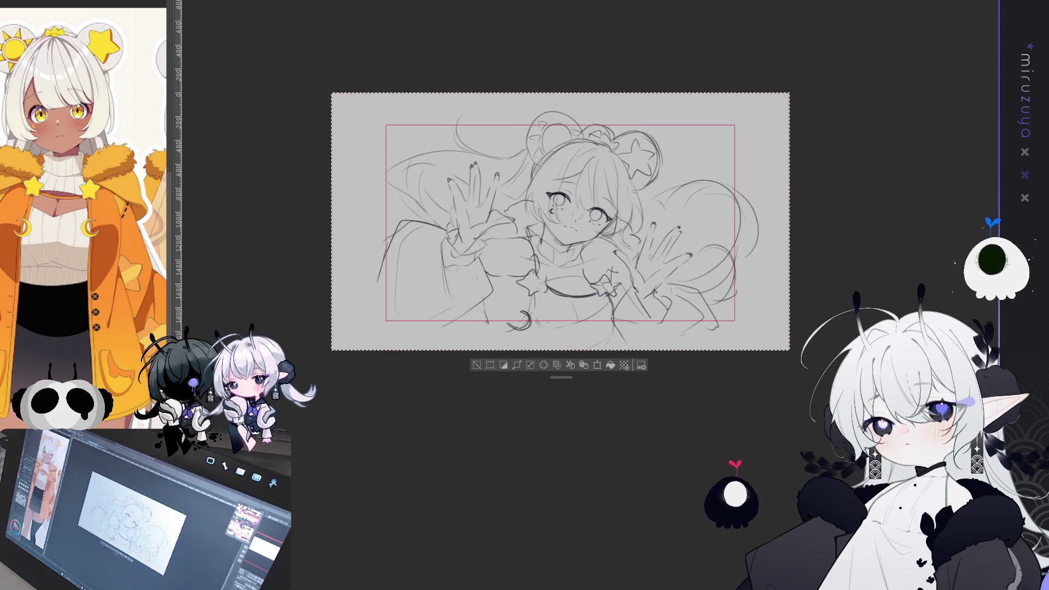
{"action": "key", "text": "ctrl+Tab"}
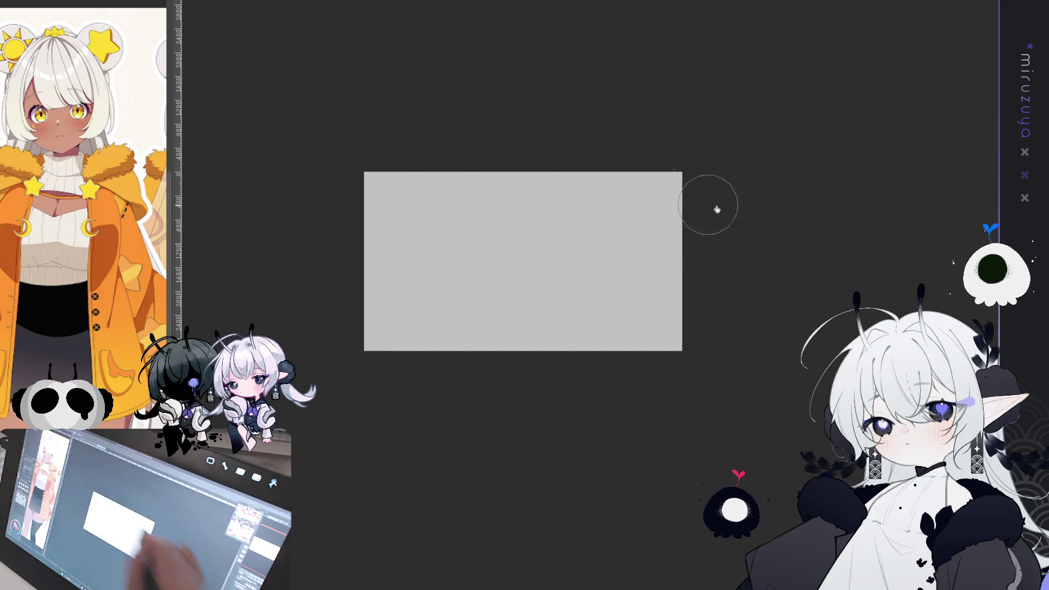
{"action": "key", "text": "ctrl+v"}
{"action": "key", "text": "ctrl+plus"}
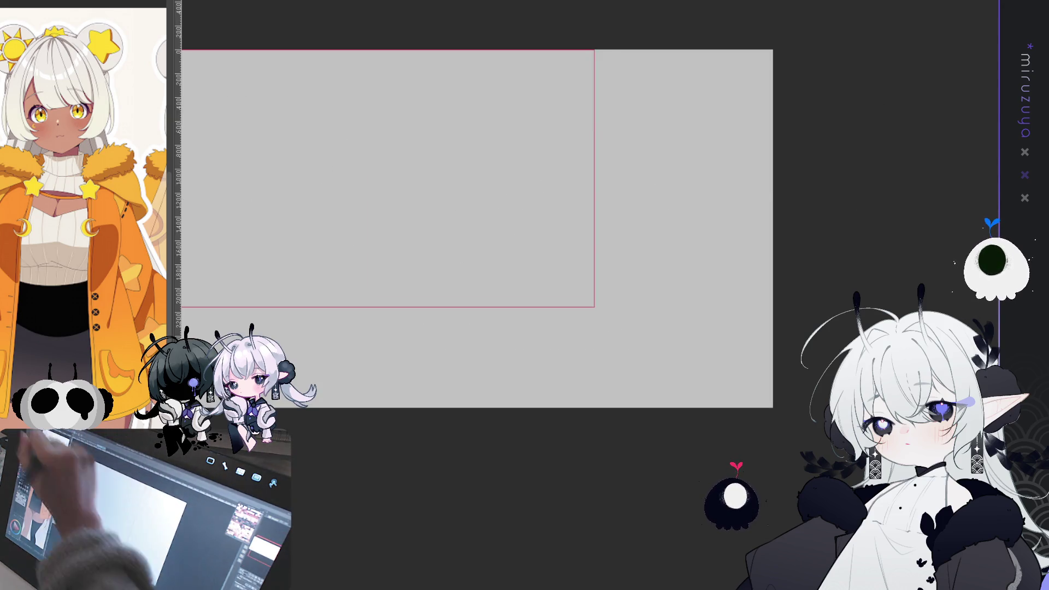
{"action": "left_click_drag", "start_coordinate": [579, 330], "coordinate": [759, 389]}
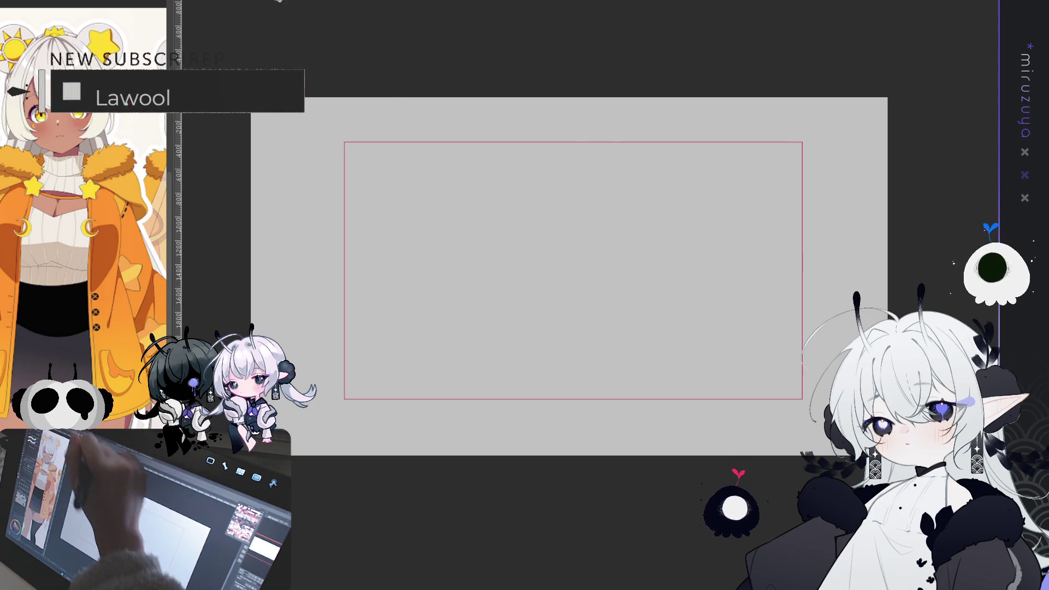
Cut the whole sketch, paste it onto the new canvas, and start a Ctrl+T transform.
{"action": "key", "text": "ctrl+z"}
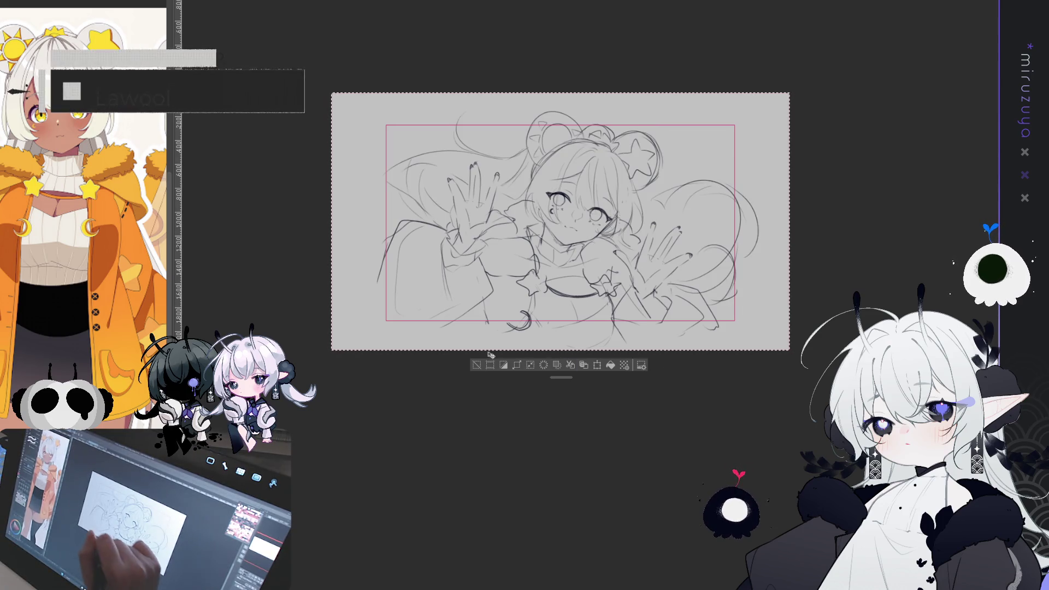
{"action": "key", "text": "ctrl+d"}
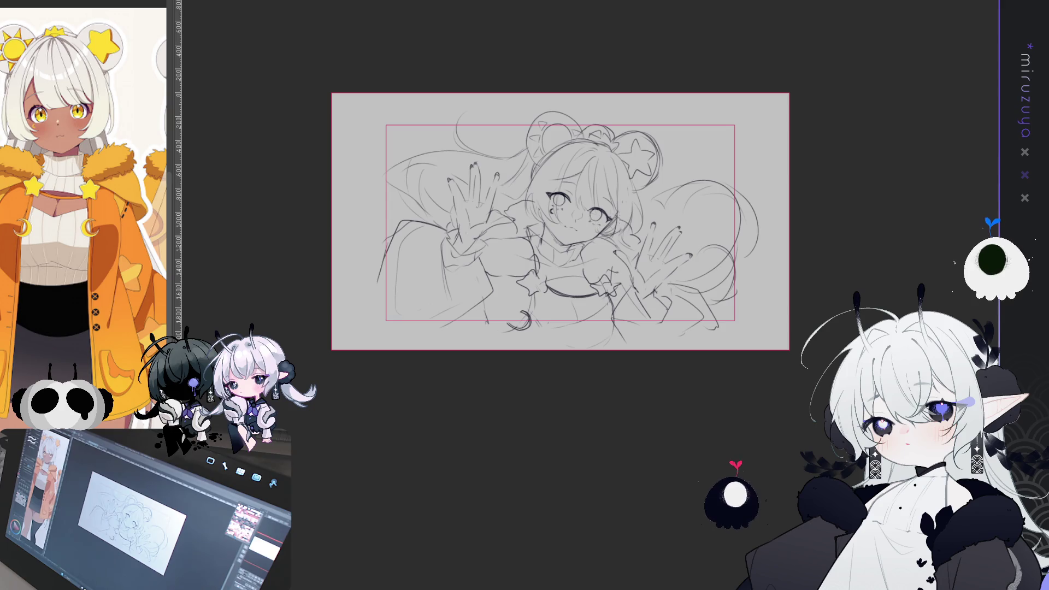
{"action": "key", "text": "ctrl+a"}
{"action": "key", "text": "ctrl+x"}
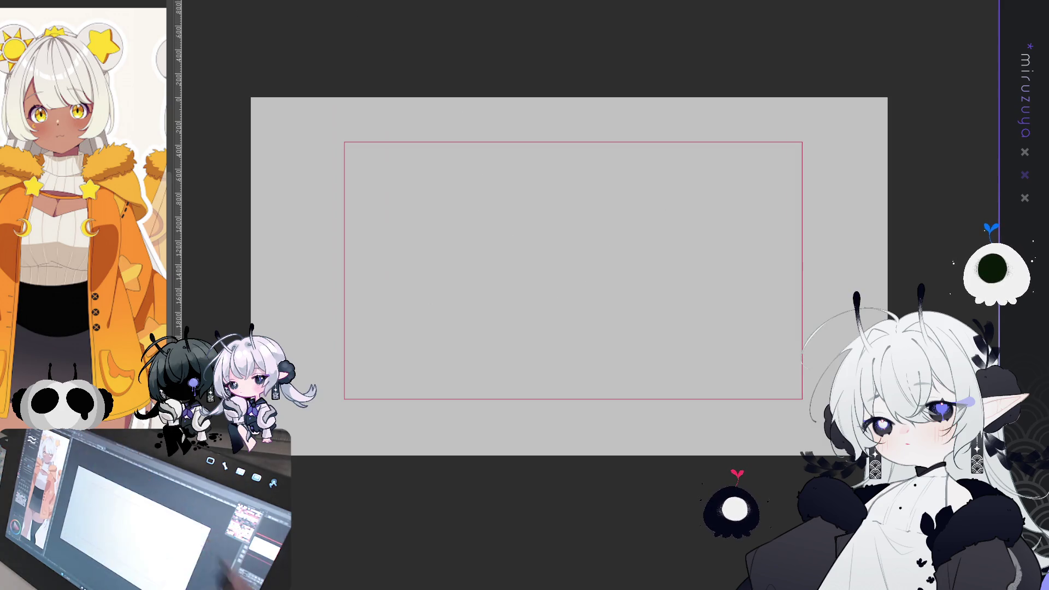
{"action": "key", "text": "ctrl+v"}
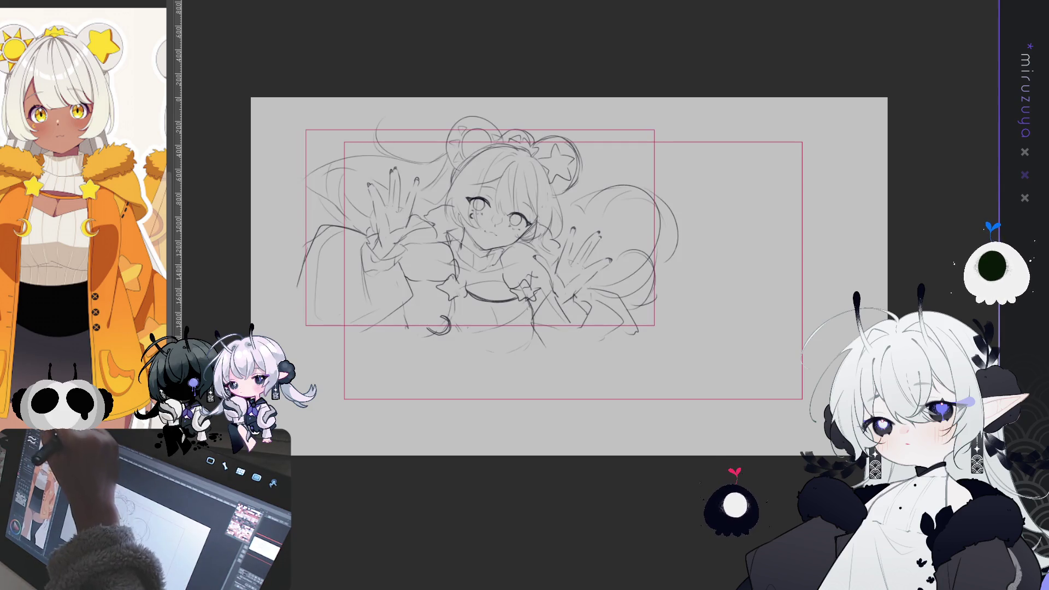
{"action": "key", "text": "ctrl+t"}
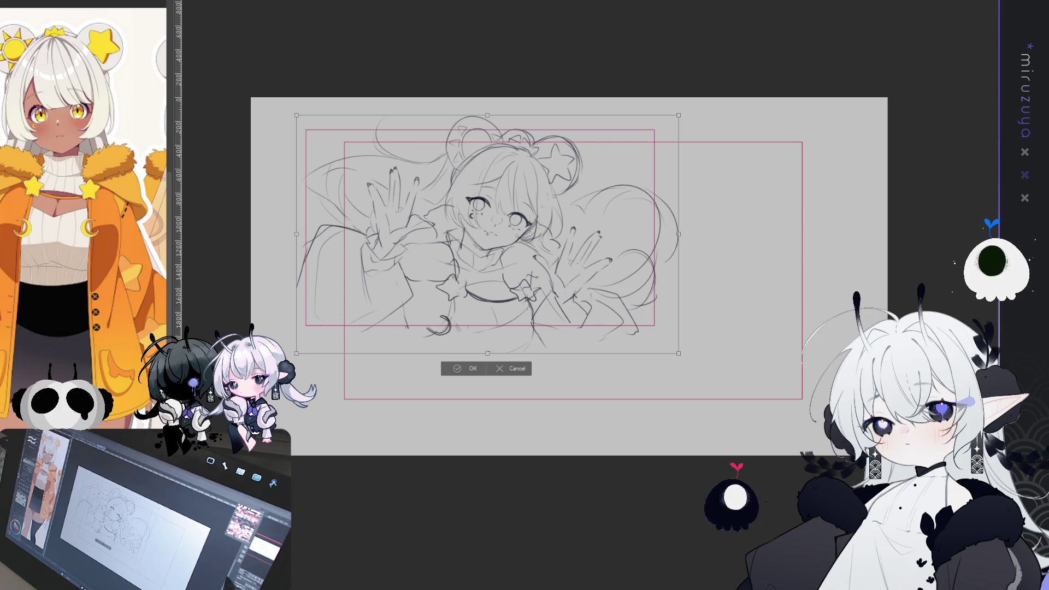
Scale the pasted sketch up to fill the pink frame guide, commit it, and tint the lines blue.
{"action": "left_click_drag", "start_coordinate": [313, 58], "coordinate": [224, 45]}
{"action": "left_click_drag", "start_coordinate": [436, 261], "coordinate": [484, 274]}
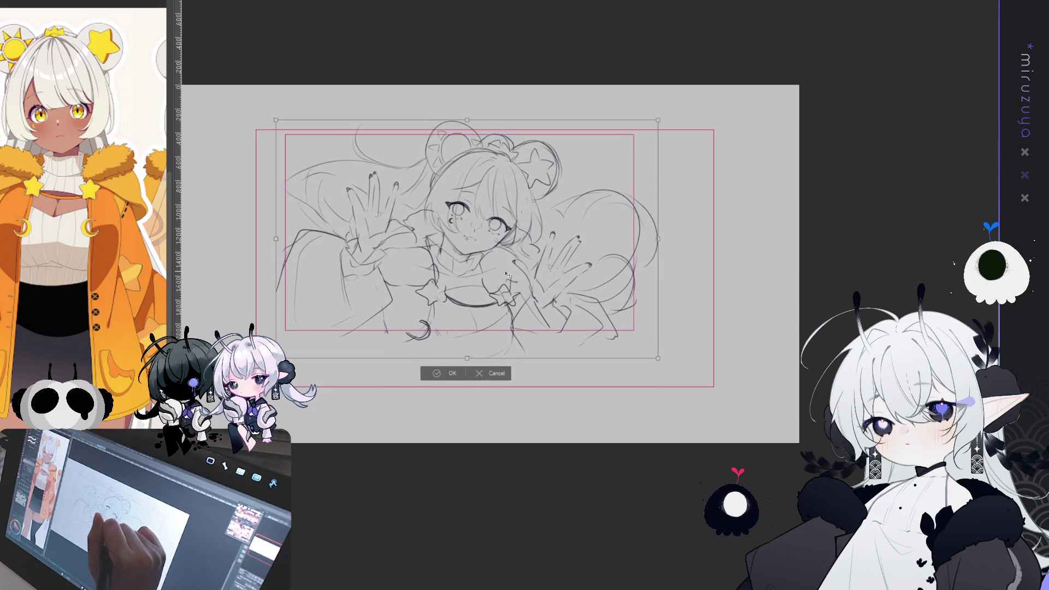
{"action": "left_click_drag", "start_coordinate": [639, 354], "coordinate": [766, 428]}
{"action": "left_click_drag", "start_coordinate": [681, 358], "coordinate": [650, 351]}
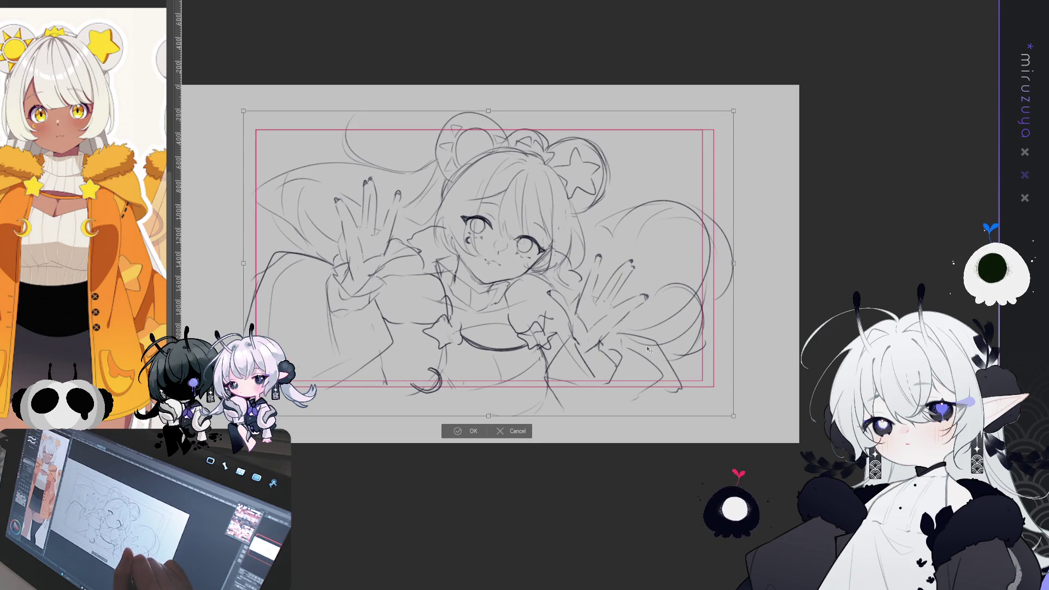
{"action": "left_click_drag", "start_coordinate": [734, 418], "coordinate": [745, 423]}
{"action": "left_click_drag", "start_coordinate": [720, 373], "coordinate": [720, 372]}
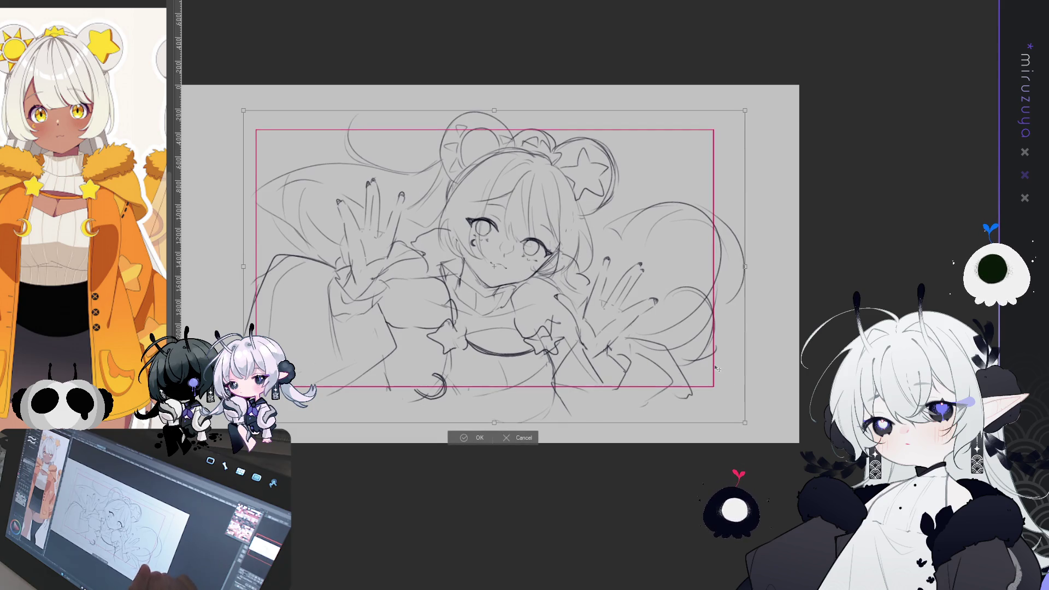
{"action": "left_click_drag", "start_coordinate": [746, 266], "coordinate": [745, 267]}
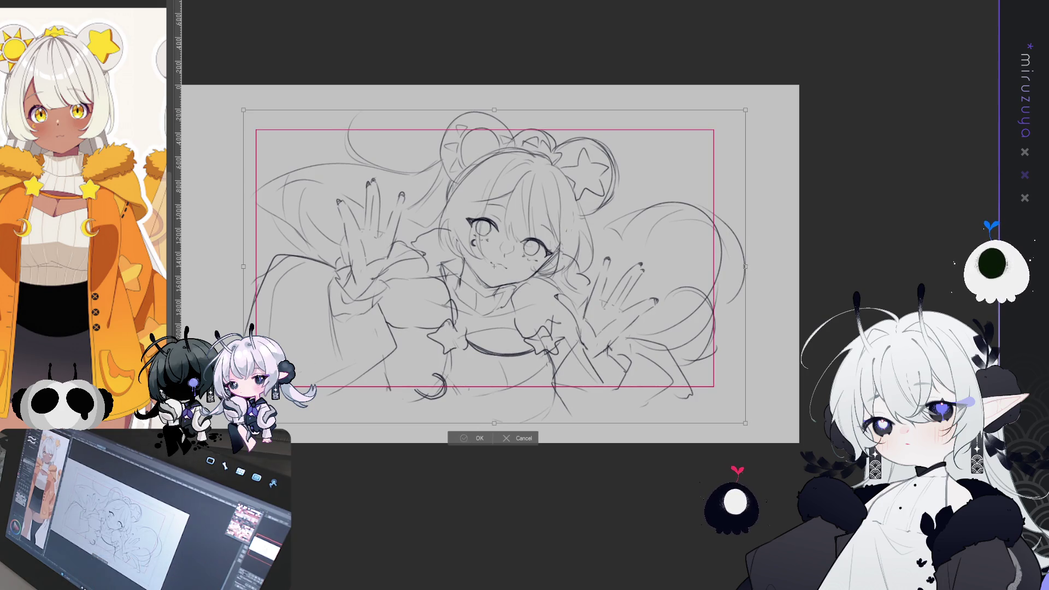
{"action": "key", "text": "Return"}
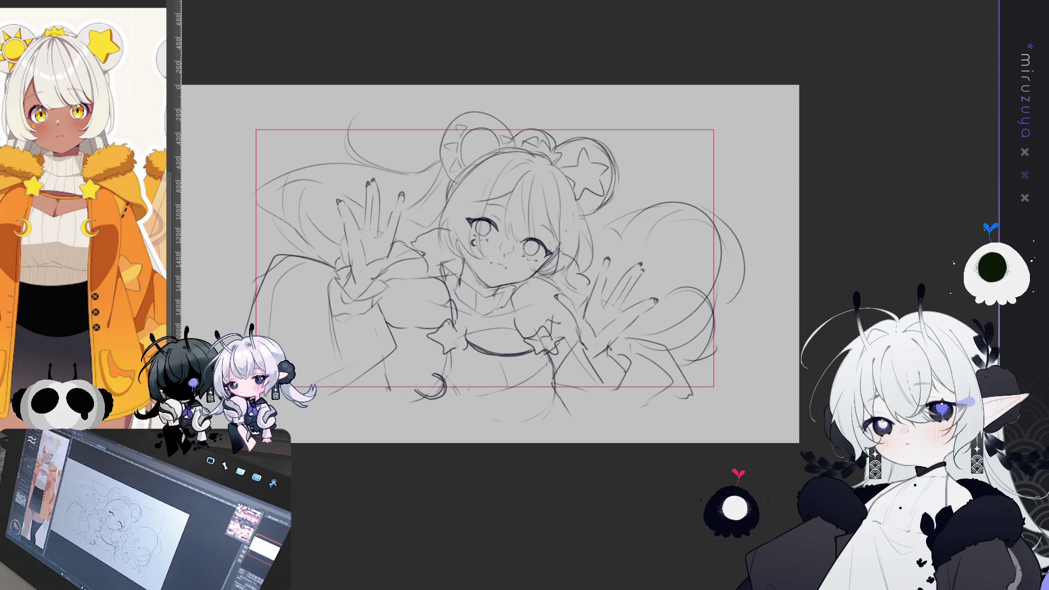
{"action": "key", "text": "ctrl+shift+c"}
{"action": "key", "text": "ctrl+shift+c"}
{"action": "key", "text": "ctrl+shift+c"}
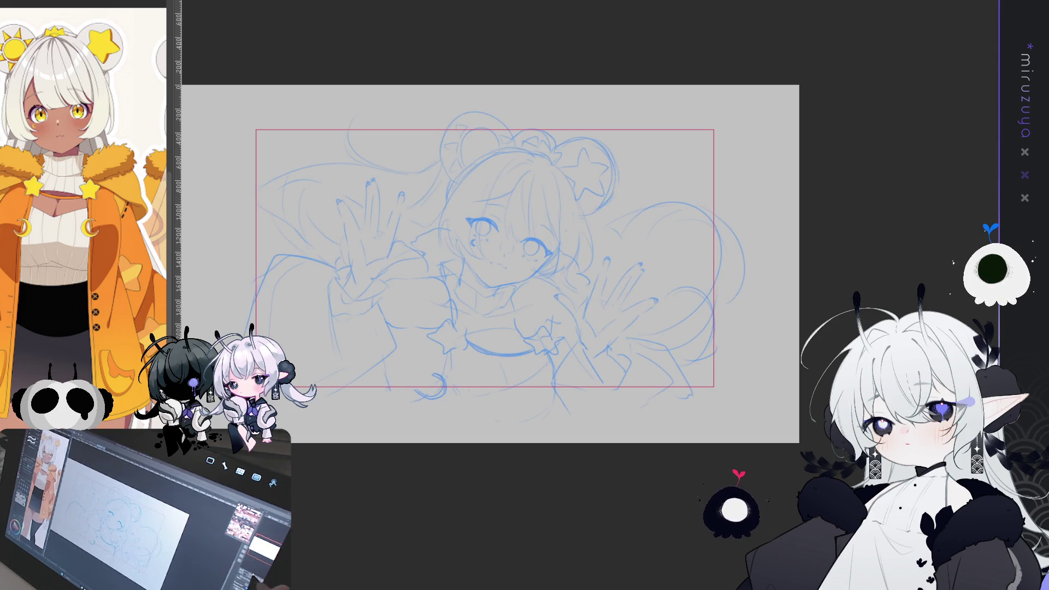
Zoom to the face, flip the canvas horizontally to check it, then hide the blue sketch.
{"action": "key", "text": "ctrl+plus"}
{"action": "mouse_move", "coordinate": [659, 435]}
{"action": "left_mouse_down"}
{"action": "mouse_move", "coordinate": [777, 487]}
{"action": "mouse_move", "coordinate": [790, 464]}
{"action": "left_mouse_up"}
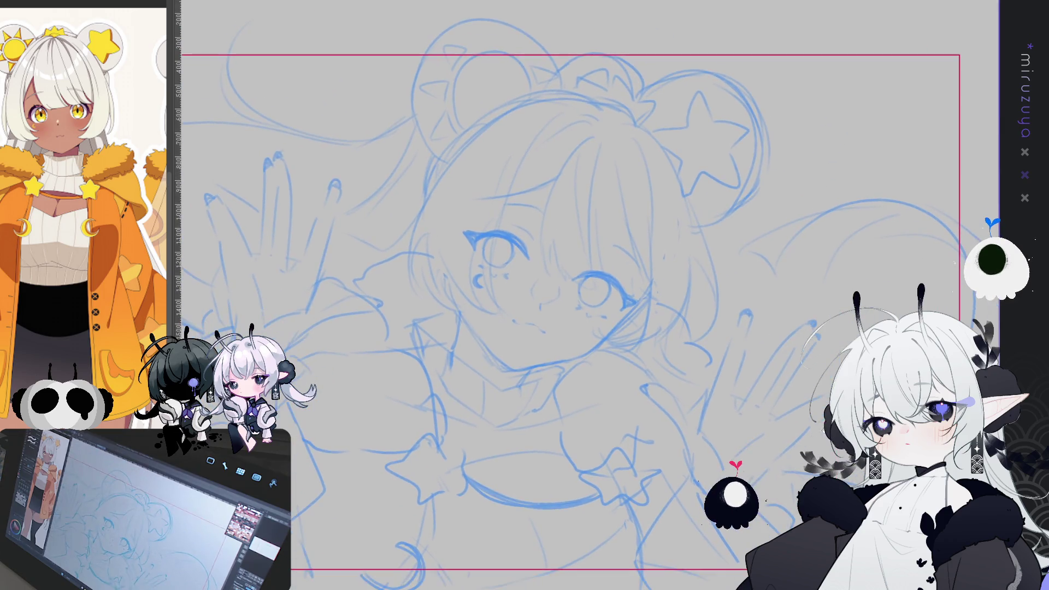
{"action": "key", "text": "h"}
{"action": "key", "text": "h"}
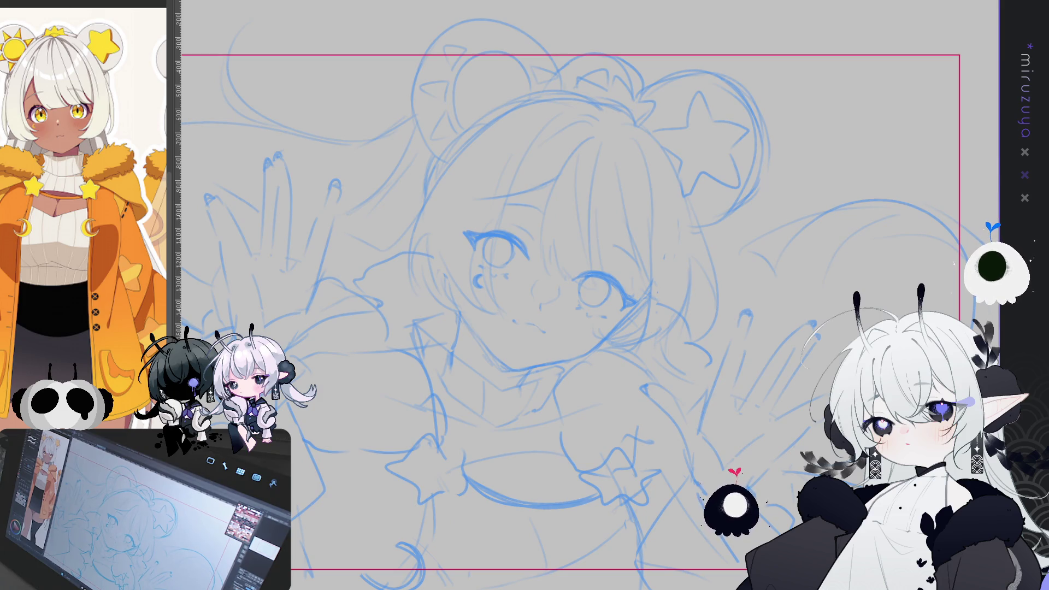
{"action": "key", "text": "Delete"}
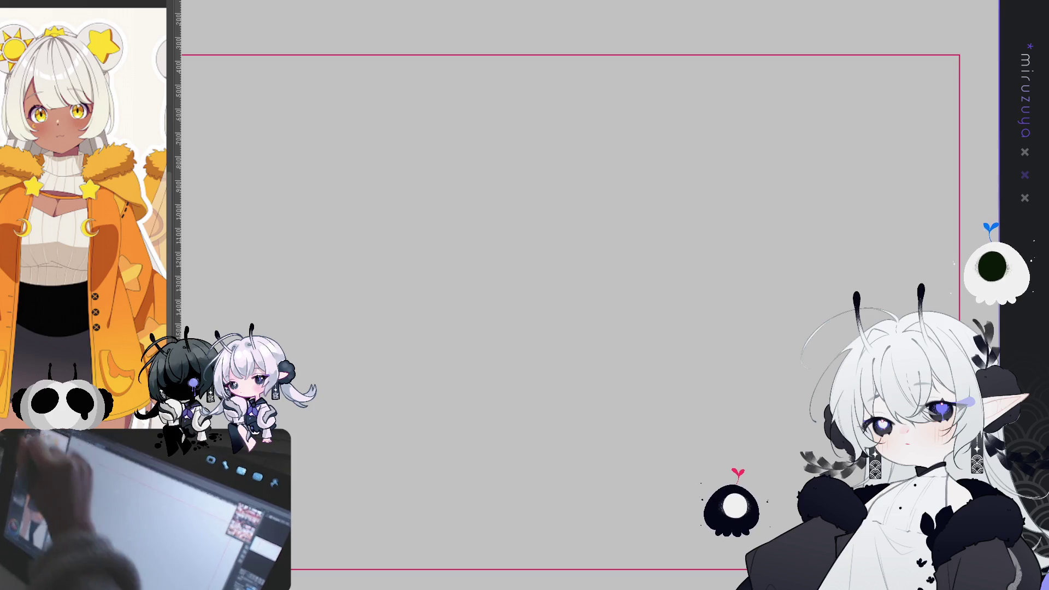